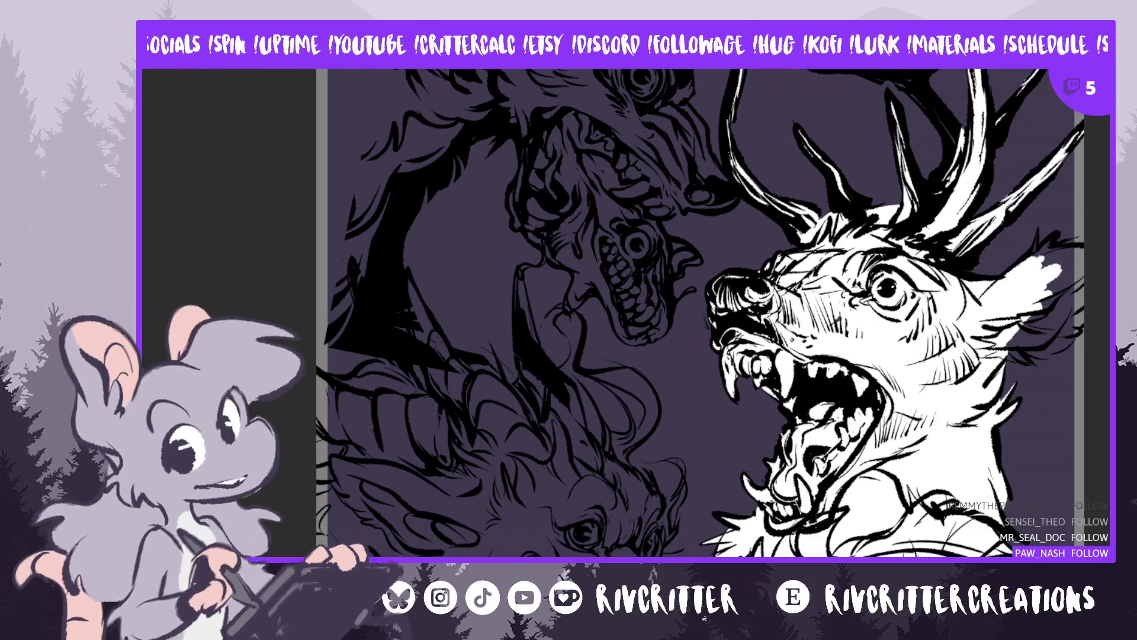
Show the deer's line art again and nudge the deer figure left toward the upper dragon's head
{"action": "key", "text": "ctrl+z"}
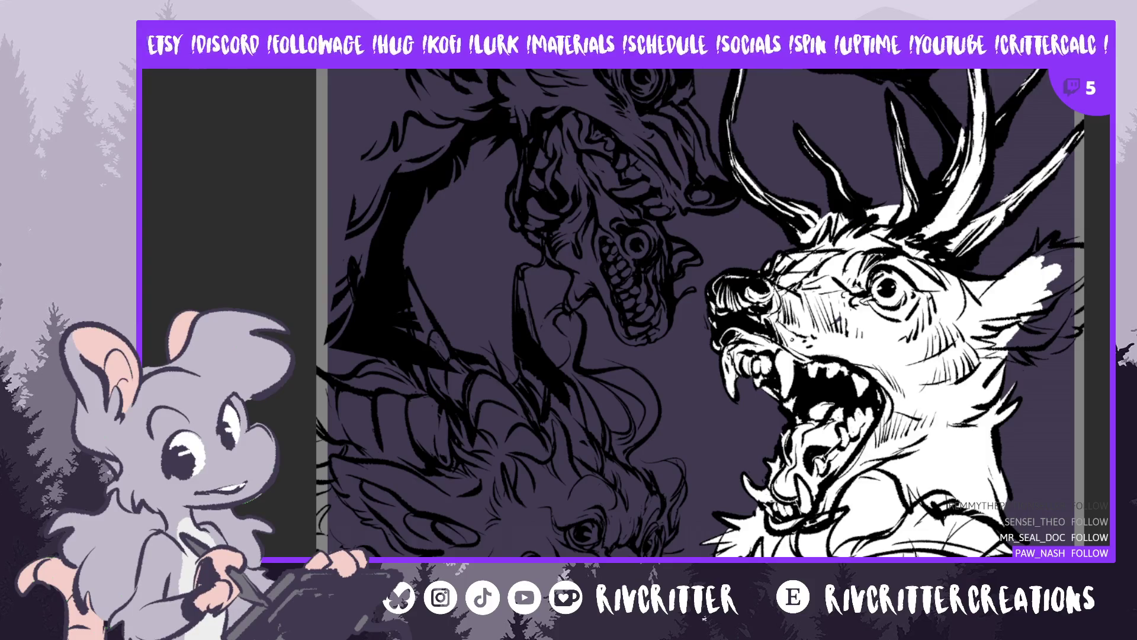
{"action": "mouse_move", "coordinate": [913, 344]}
{"action": "left_mouse_down"}
{"action": "mouse_move", "coordinate": [848, 343]}
{"action": "mouse_move", "coordinate": [863, 344]}
{"action": "left_mouse_up"}
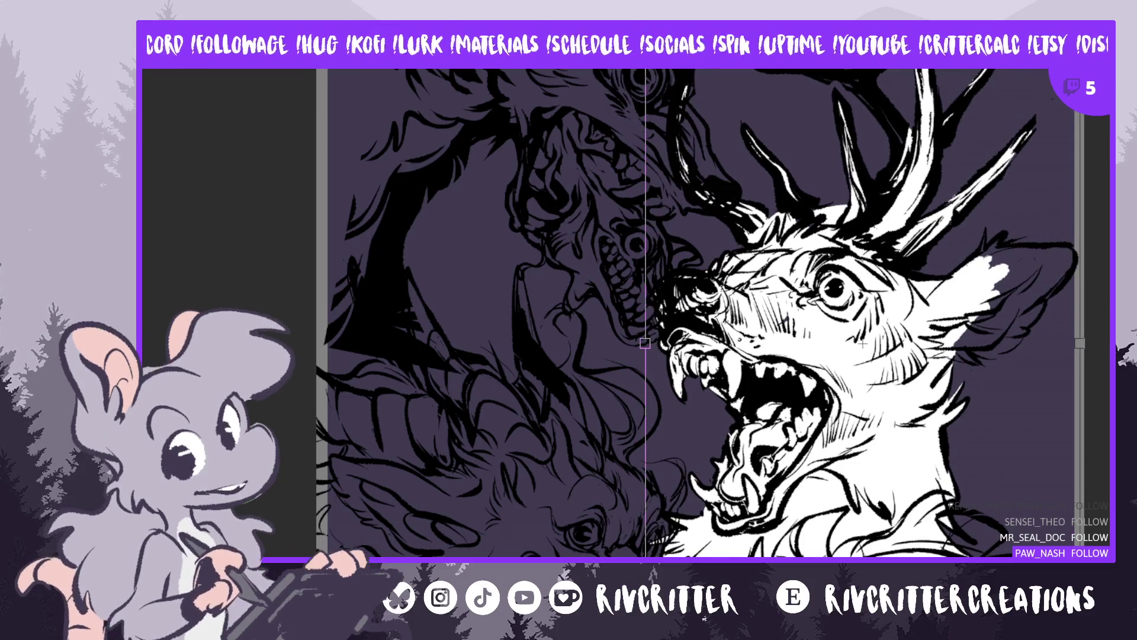
{"action": "key", "text": "Return"}
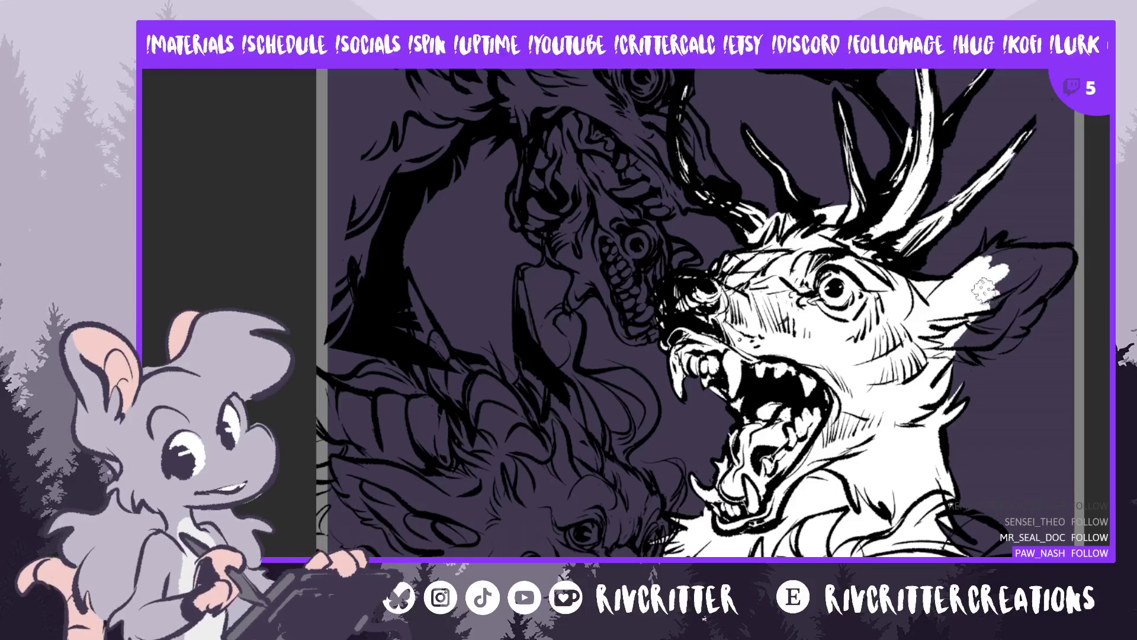
Paint white strokes filling the deer's inner ear from its base up to the tip
{"action": "left_click_drag", "start_coordinate": [1003, 282], "coordinate": [972, 301]}
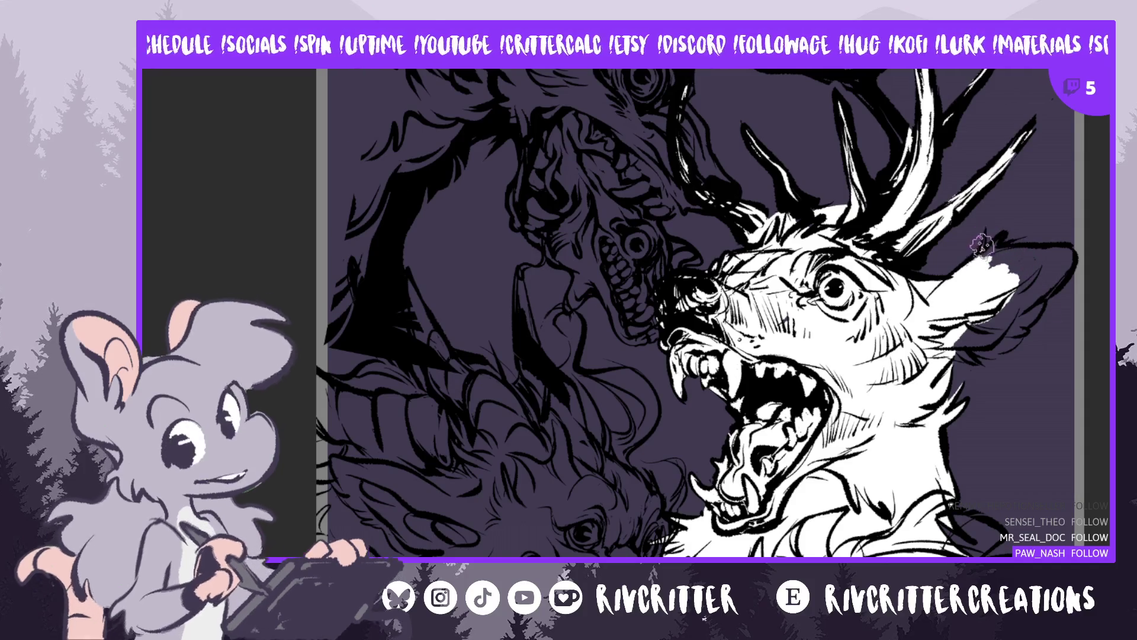
{"action": "left_click_drag", "start_coordinate": [982, 249], "coordinate": [993, 267]}
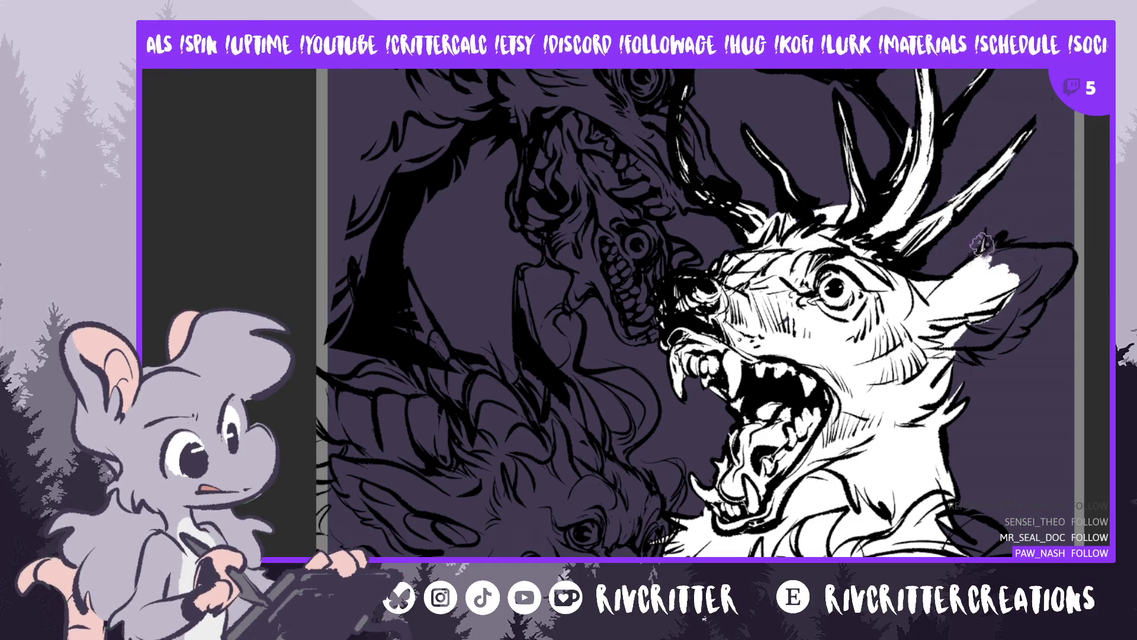
{"action": "left_click_drag", "start_coordinate": [984, 239], "coordinate": [988, 257]}
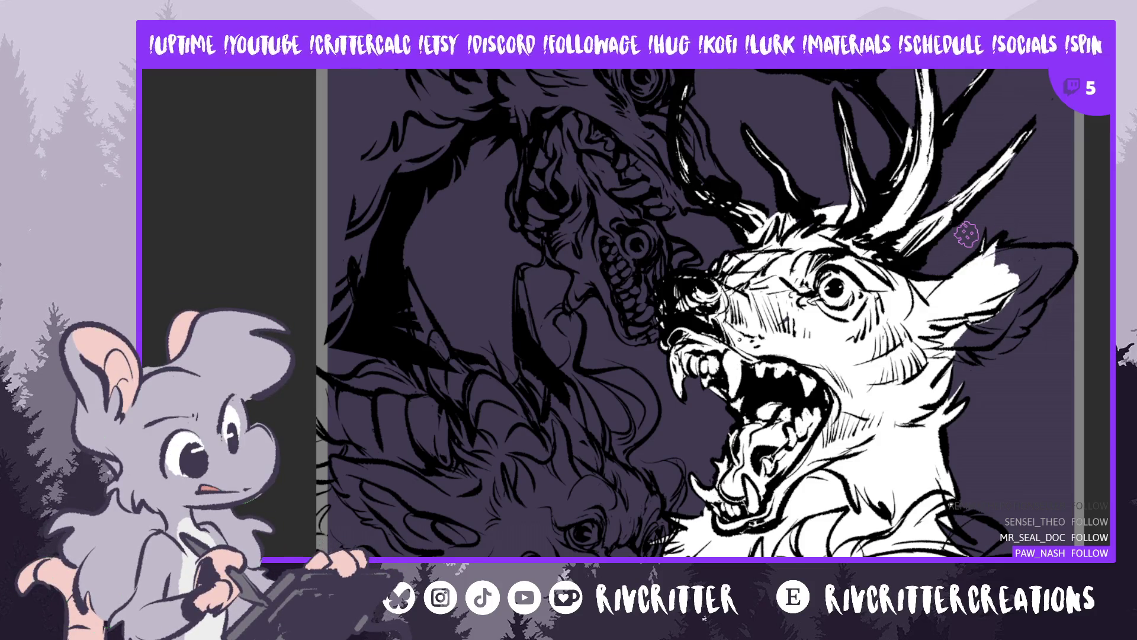
{"action": "mouse_move", "coordinate": [1013, 252]}
{"action": "left_mouse_down"}
{"action": "mouse_move", "coordinate": [1035, 265]}
{"action": "mouse_move", "coordinate": [1030, 302]}
{"action": "mouse_move", "coordinate": [1065, 268]}
{"action": "mouse_move", "coordinate": [1057, 256]}
{"action": "left_mouse_up"}
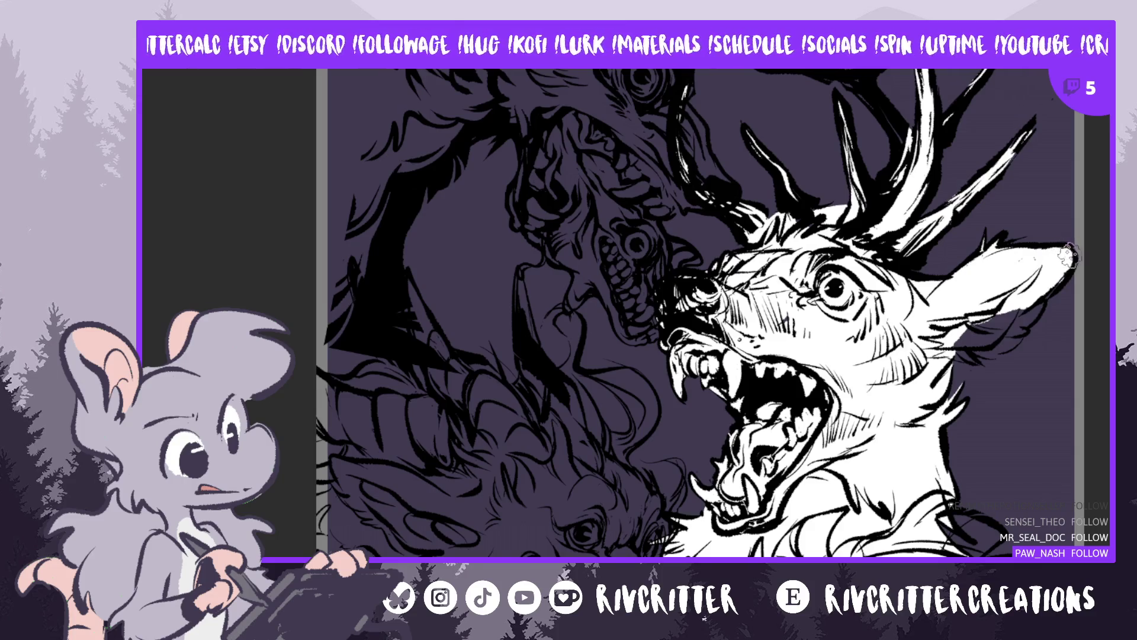
{"action": "mouse_move", "coordinate": [1069, 256]}
{"action": "left_mouse_down"}
{"action": "mouse_move", "coordinate": [1020, 322]}
{"action": "mouse_move", "coordinate": [958, 335]}
{"action": "mouse_move", "coordinate": [948, 349]}
{"action": "left_mouse_up"}
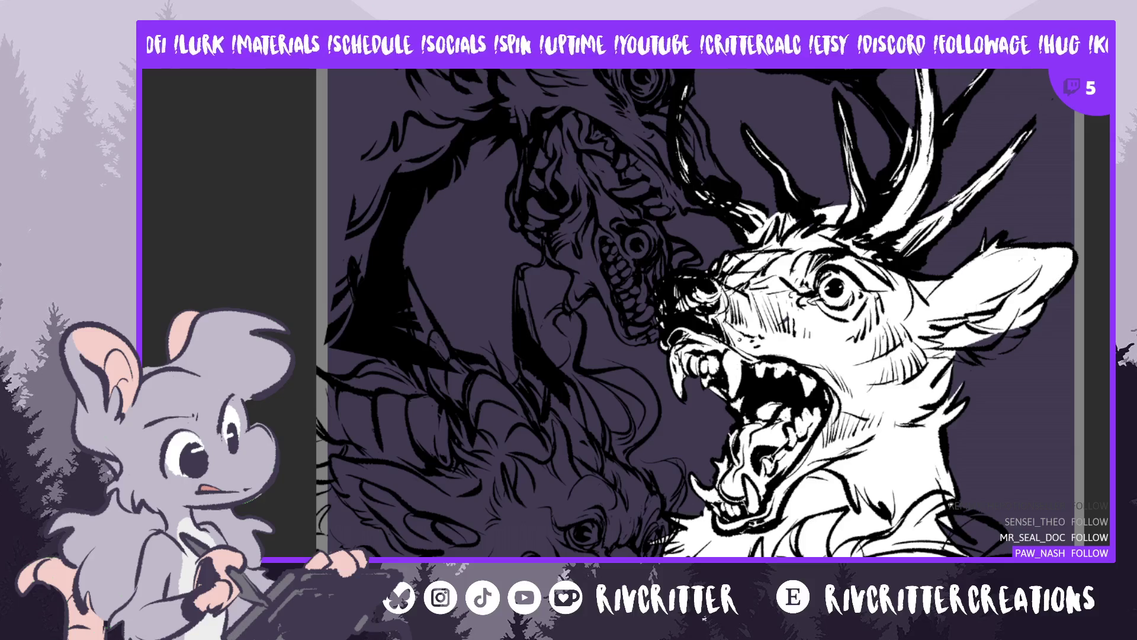
{"action": "left_click_drag", "start_coordinate": [1005, 332], "coordinate": [932, 331]}
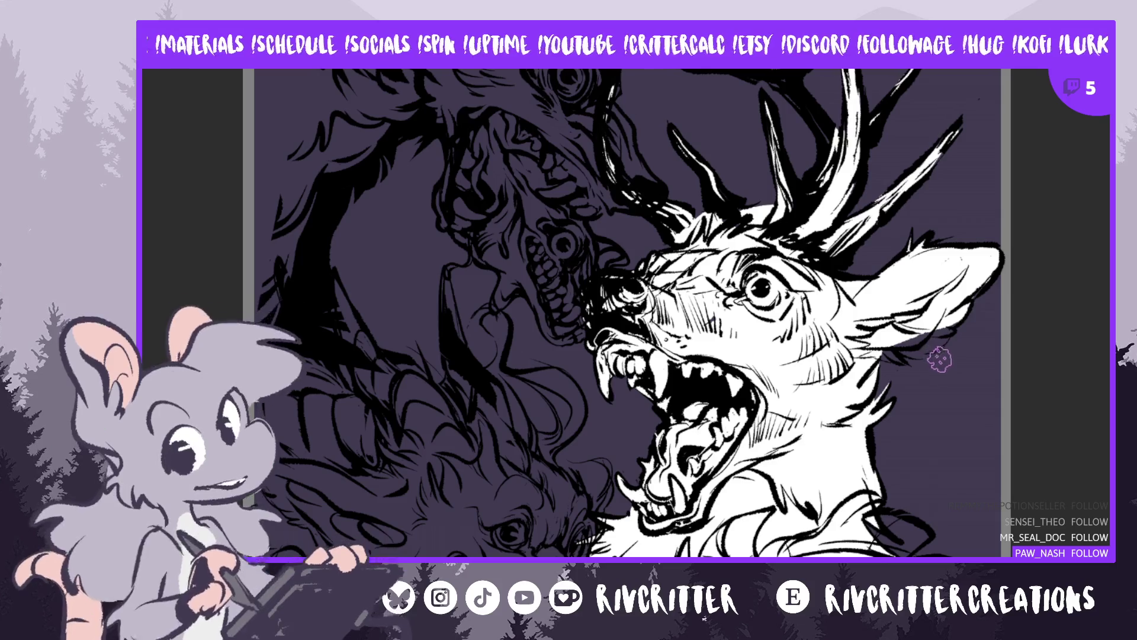
{"action": "scroll", "coordinate": [935, 356], "scroll_direction": "up", "scroll_amount": 3}
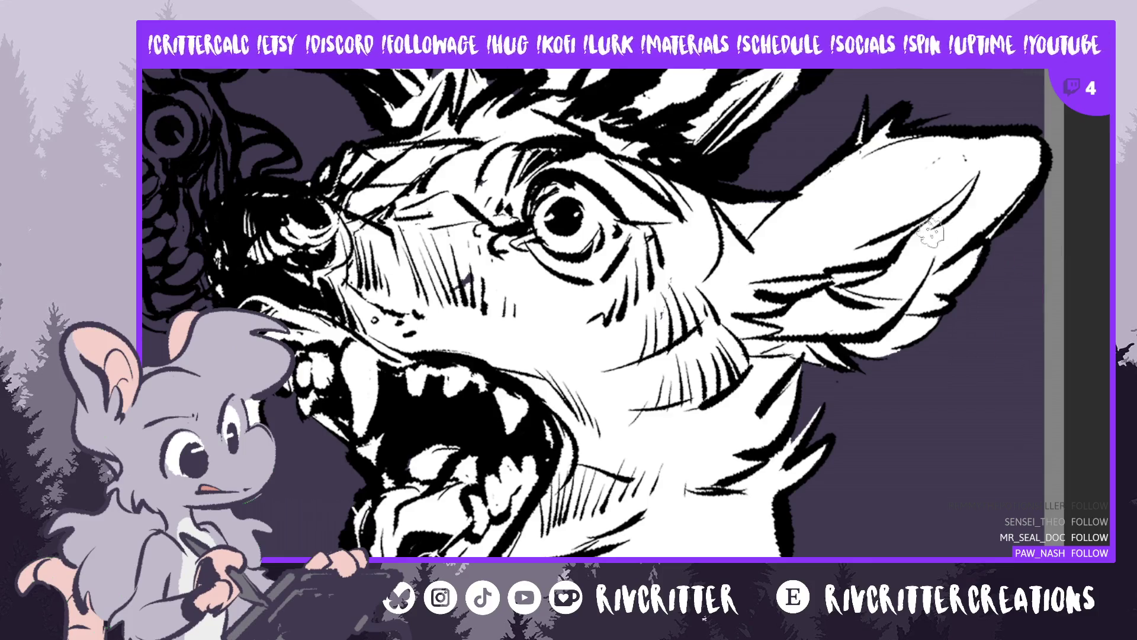
{"action": "scroll", "coordinate": [874, 205], "scroll_direction": "down", "scroll_amount": 1}
{"action": "scroll", "coordinate": [874, 205], "scroll_direction": "down", "scroll_amount": 2}
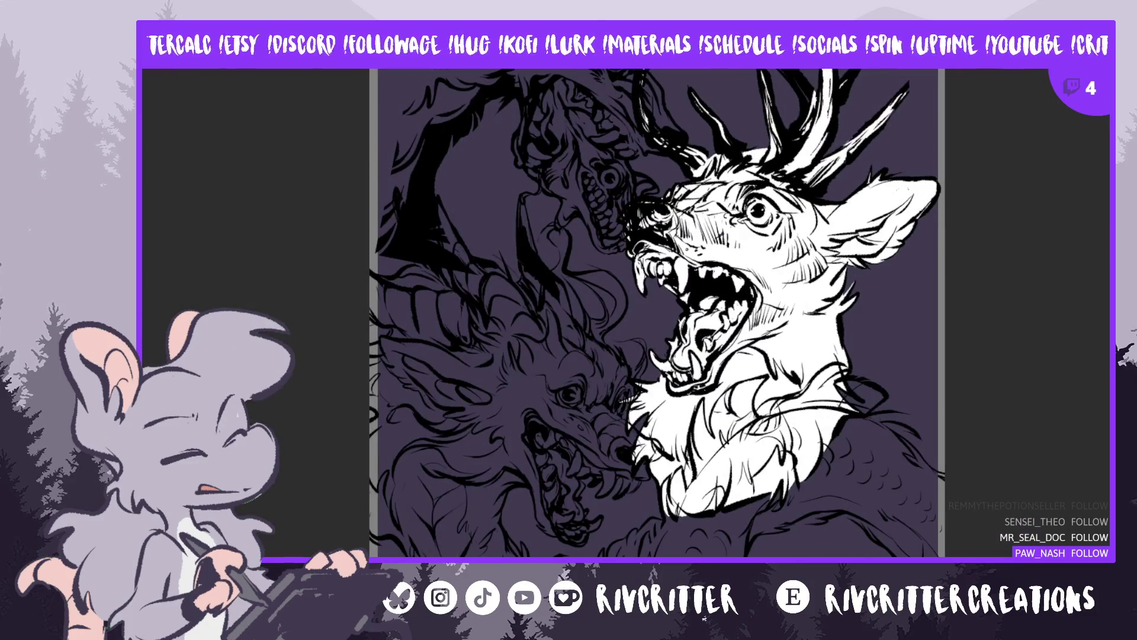
Streak white highlights along the deer's antler tip and the lower edge of an antler branch
{"action": "scroll", "coordinate": [875, 205], "scroll_direction": "down", "scroll_amount": 1}
{"action": "scroll", "coordinate": [658, 136], "scroll_direction": "up", "scroll_amount": 5}
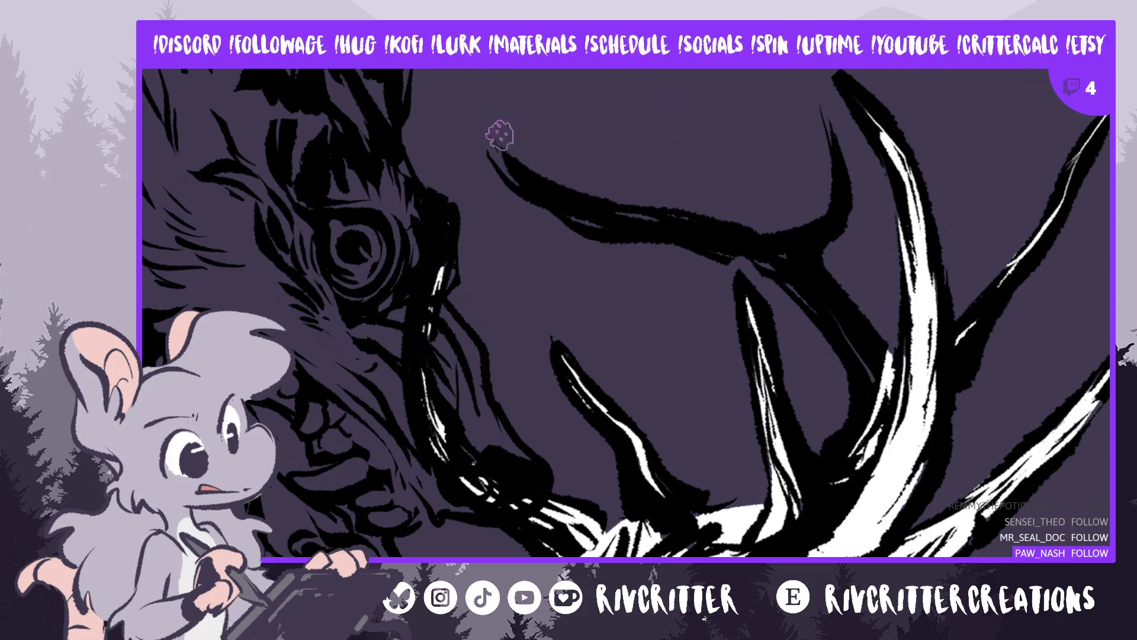
{"action": "mouse_move", "coordinate": [499, 135]}
{"action": "left_mouse_down"}
{"action": "mouse_move", "coordinate": [508, 170]}
{"action": "mouse_move", "coordinate": [499, 157]}
{"action": "mouse_move", "coordinate": [610, 224]}
{"action": "mouse_move", "coordinate": [754, 232]}
{"action": "left_mouse_up"}
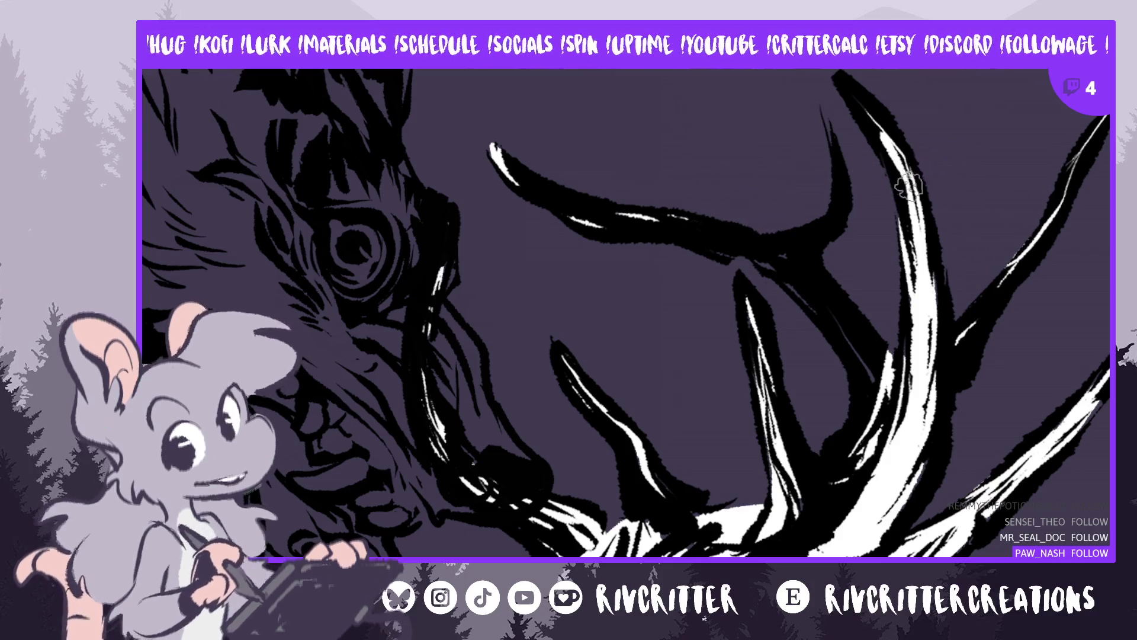
{"action": "left_click_drag", "start_coordinate": [719, 246], "coordinate": [774, 268]}
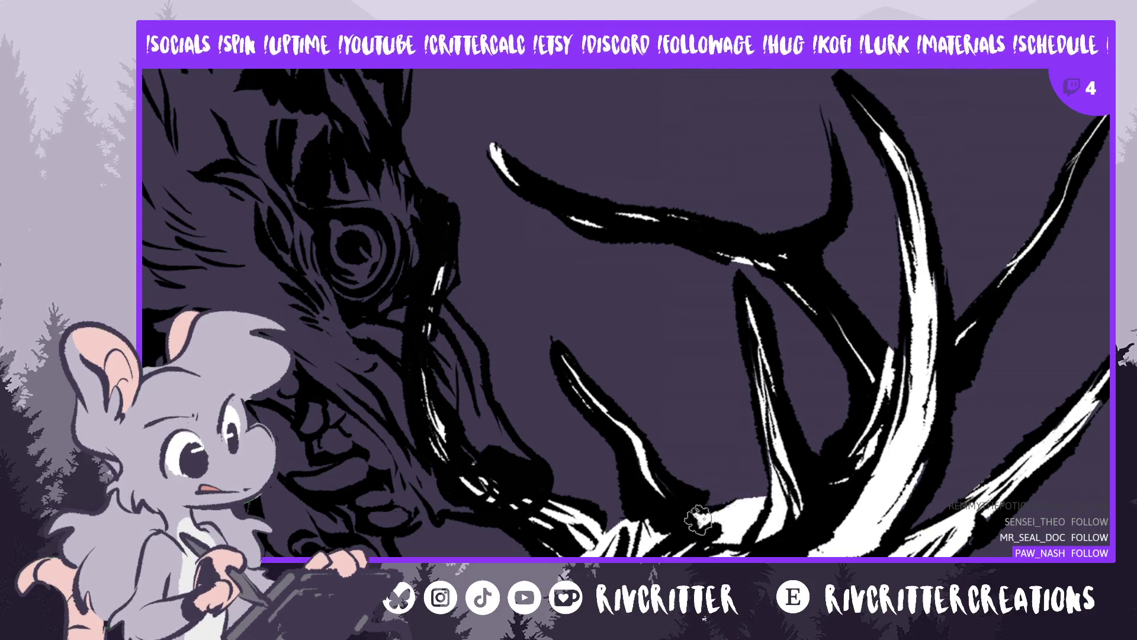
{"action": "scroll", "coordinate": [699, 519], "scroll_direction": "down", "scroll_amount": 5}
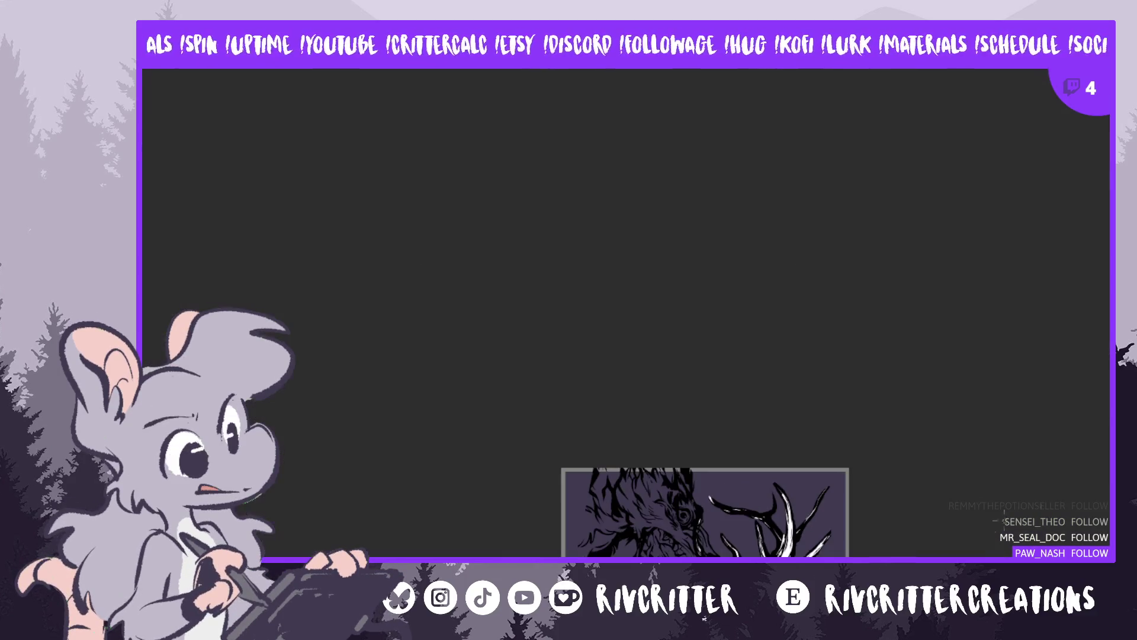
Nudge the deer figure slightly to the right with a free transform
{"action": "scroll", "coordinate": [704, 415], "scroll_direction": "down", "scroll_amount": 5}
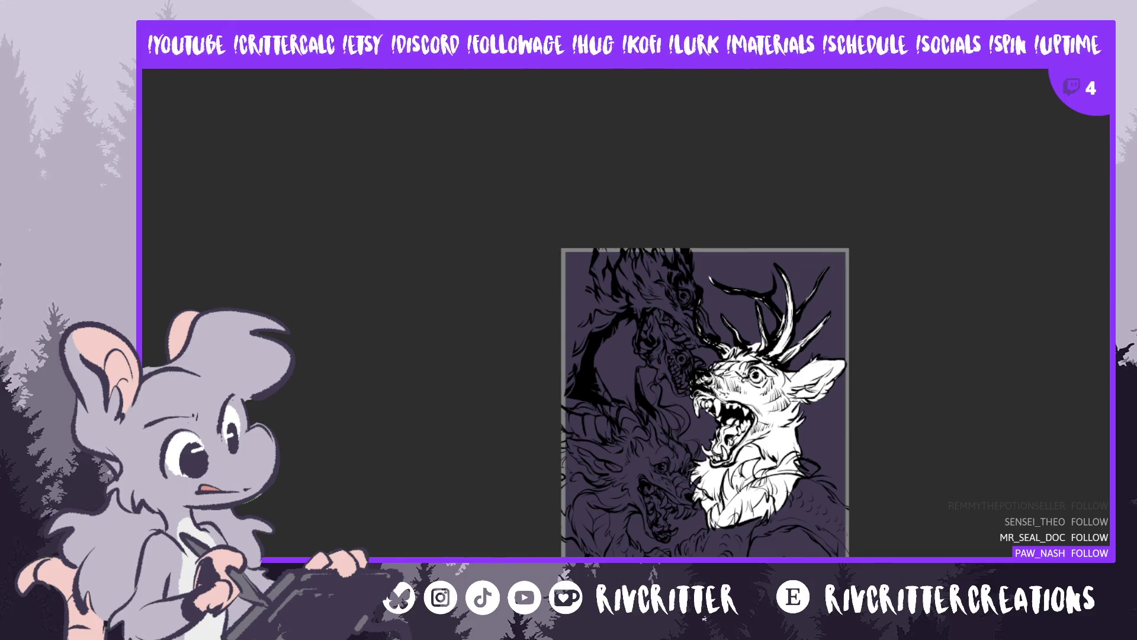
{"action": "key", "text": "ctrl+t"}
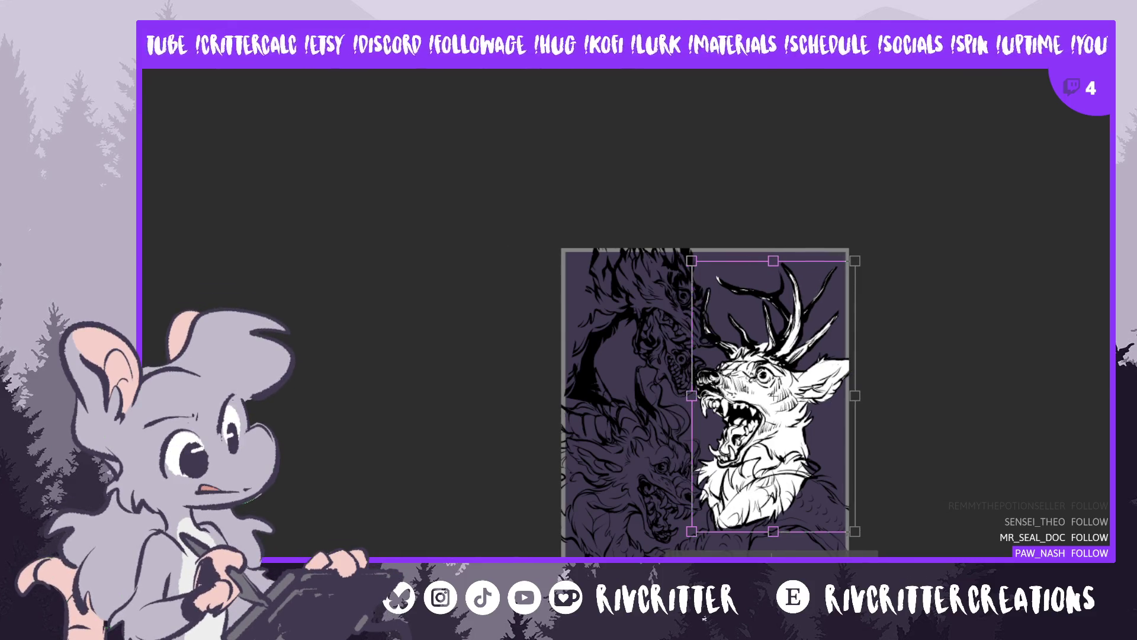
{"action": "left_click_drag", "start_coordinate": [770, 397], "coordinate": [793, 397]}
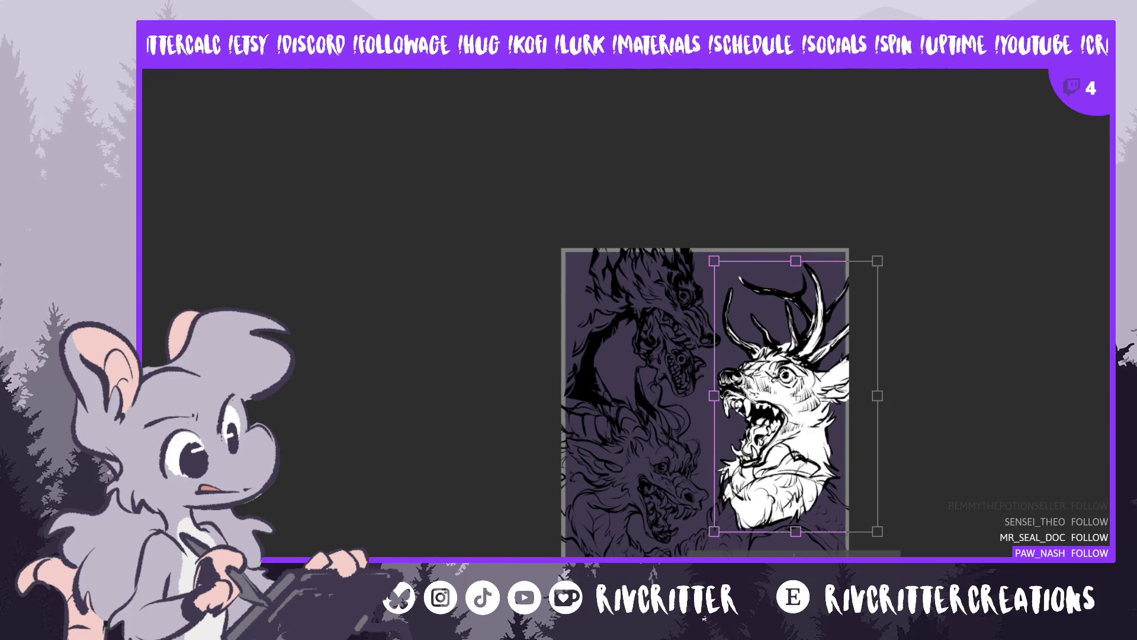
{"action": "key", "text": "Return"}
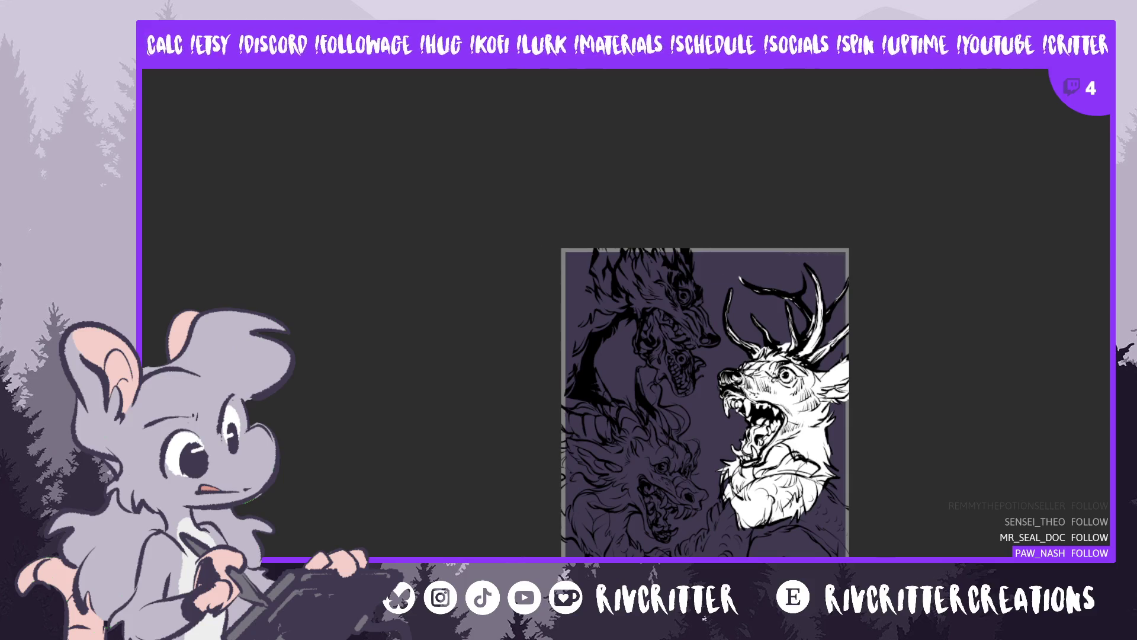
Zoom in on the lower dragon's face and the deer's open mouth
{"action": "scroll", "coordinate": [705, 403], "scroll_direction": "up", "scroll_amount": 3}
{"action": "scroll", "coordinate": [774, 341], "scroll_direction": "up", "scroll_amount": 5}
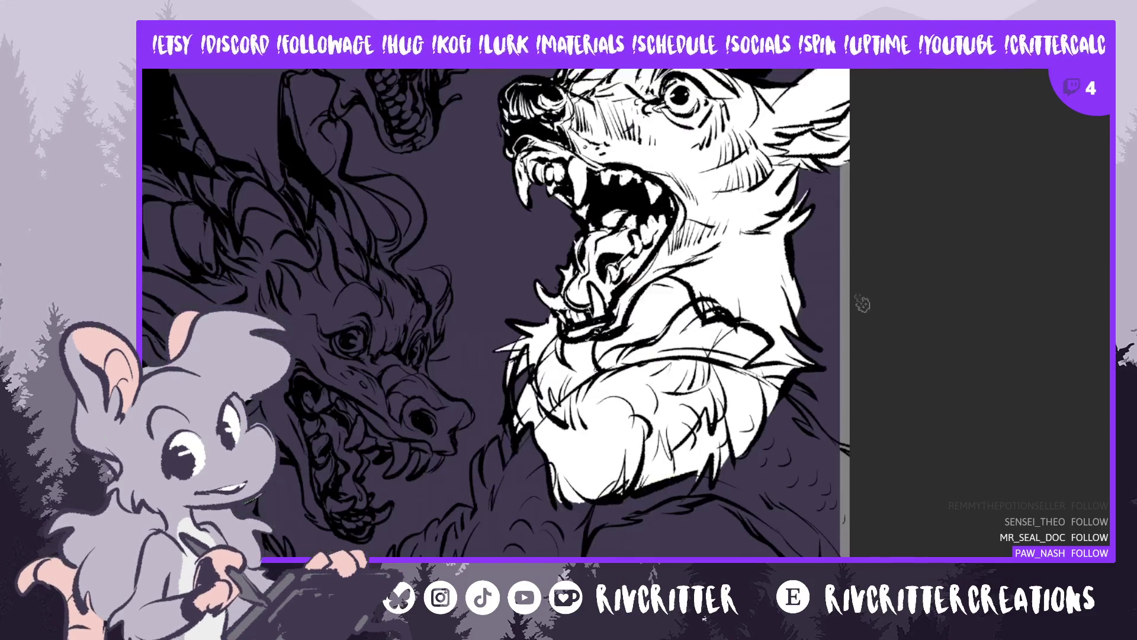
{"action": "scroll", "coordinate": [862, 304], "scroll_direction": "down", "scroll_amount": 2}
{"action": "scroll", "coordinate": [862, 303], "scroll_direction": "down", "scroll_amount": 4}
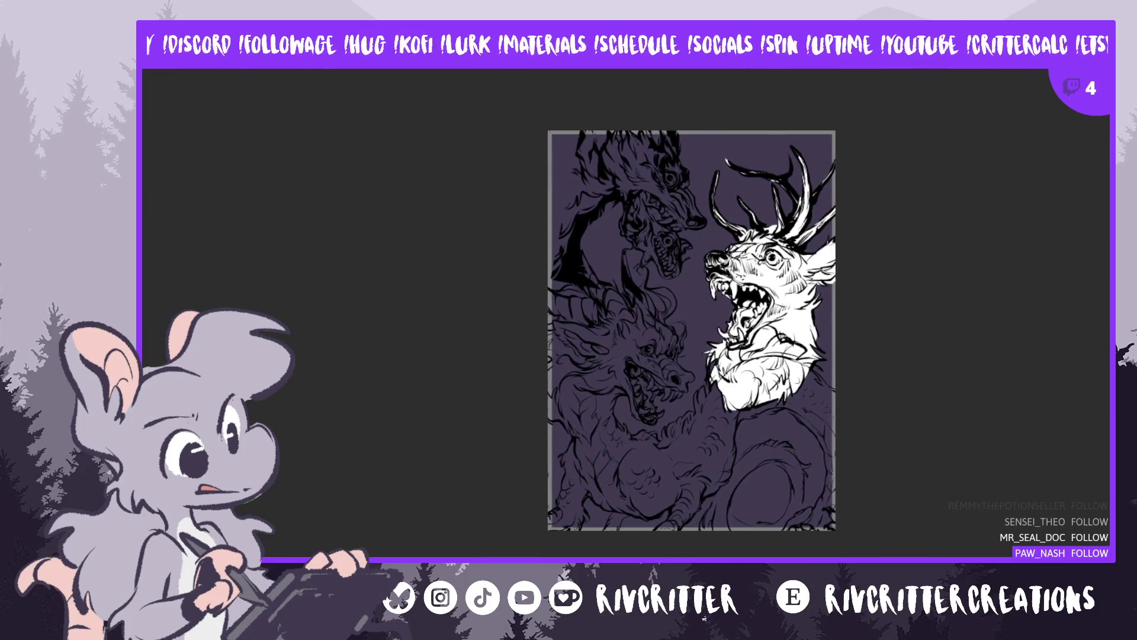
{"action": "scroll", "coordinate": [658, 230], "scroll_direction": "up", "scroll_amount": 2}
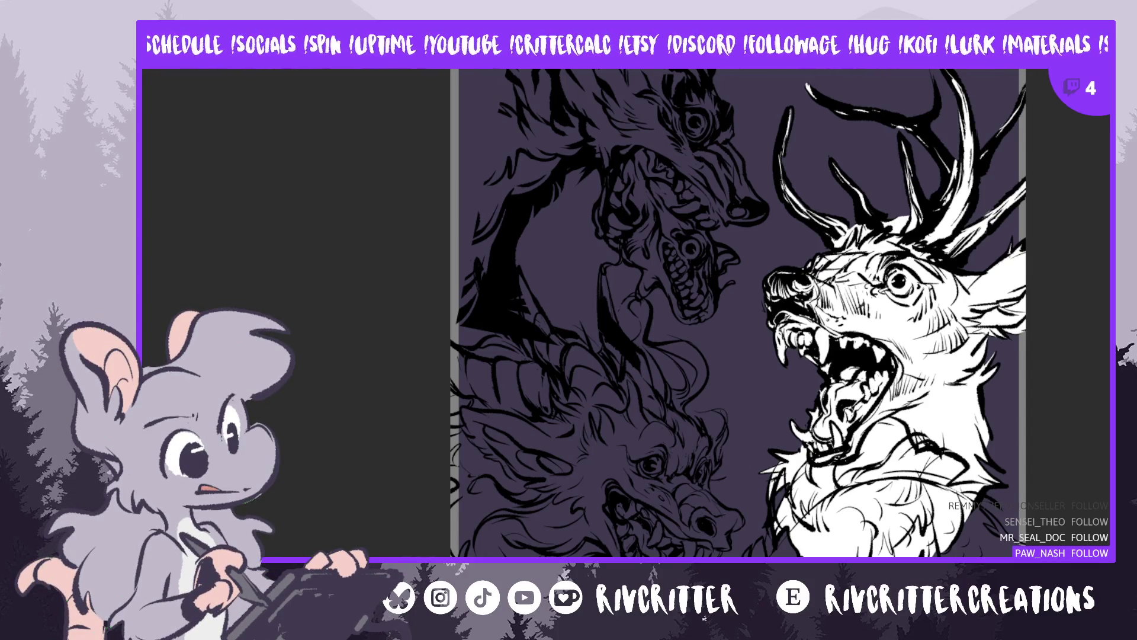
{"action": "scroll", "coordinate": [647, 459], "scroll_direction": "up", "scroll_amount": 5}
{"action": "scroll", "coordinate": [628, 488], "scroll_direction": "down", "scroll_amount": 3}
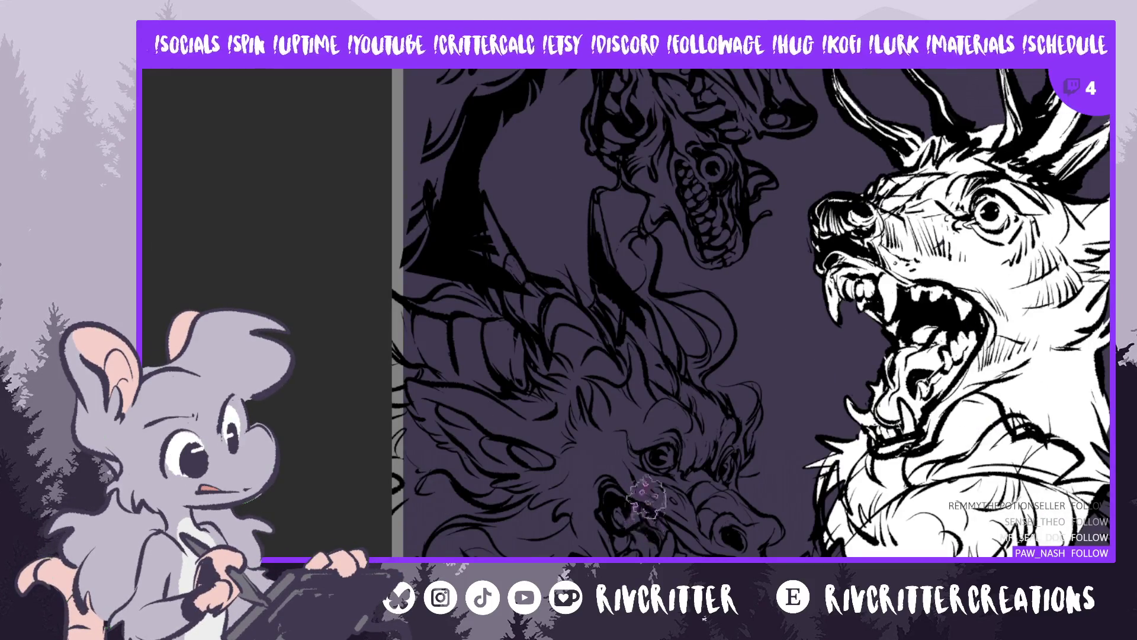
Block light grey over the lower dragon's face and horn, then undo and redo to compare
{"action": "mouse_move", "coordinate": [645, 498]}
{"action": "left_mouse_down"}
{"action": "mouse_move", "coordinate": [536, 445]}
{"action": "mouse_move", "coordinate": [474, 521]}
{"action": "mouse_move", "coordinate": [616, 423]}
{"action": "mouse_move", "coordinate": [551, 521]}
{"action": "mouse_move", "coordinate": [598, 527]}
{"action": "mouse_move", "coordinate": [622, 403]}
{"action": "mouse_move", "coordinate": [518, 431]}
{"action": "left_mouse_up"}
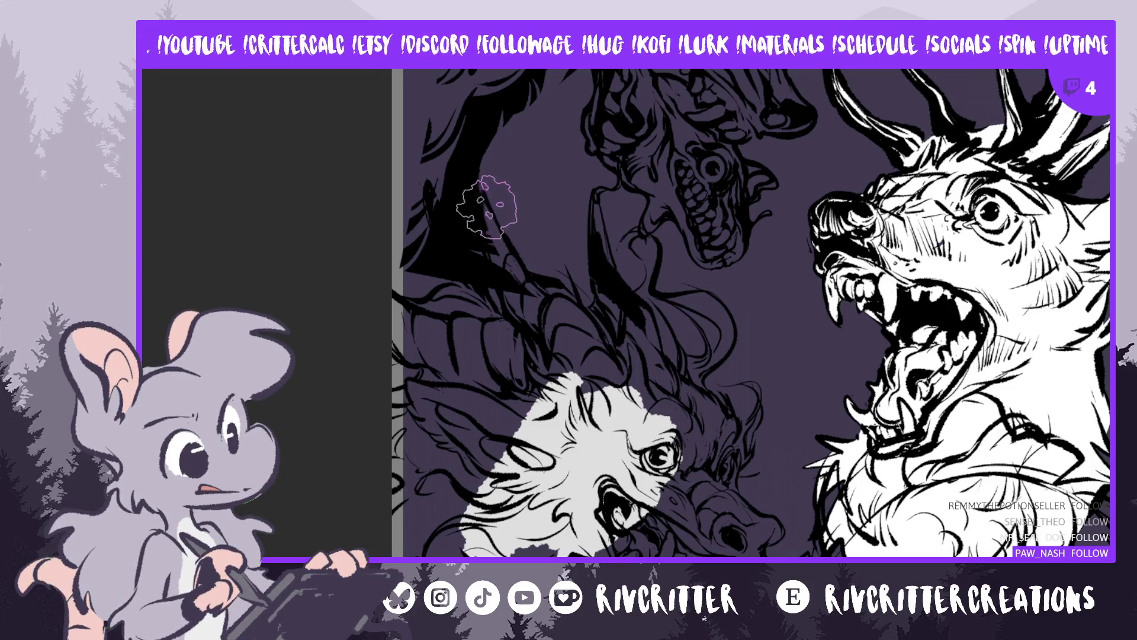
{"action": "left_click_drag", "start_coordinate": [496, 246], "coordinate": [489, 209]}
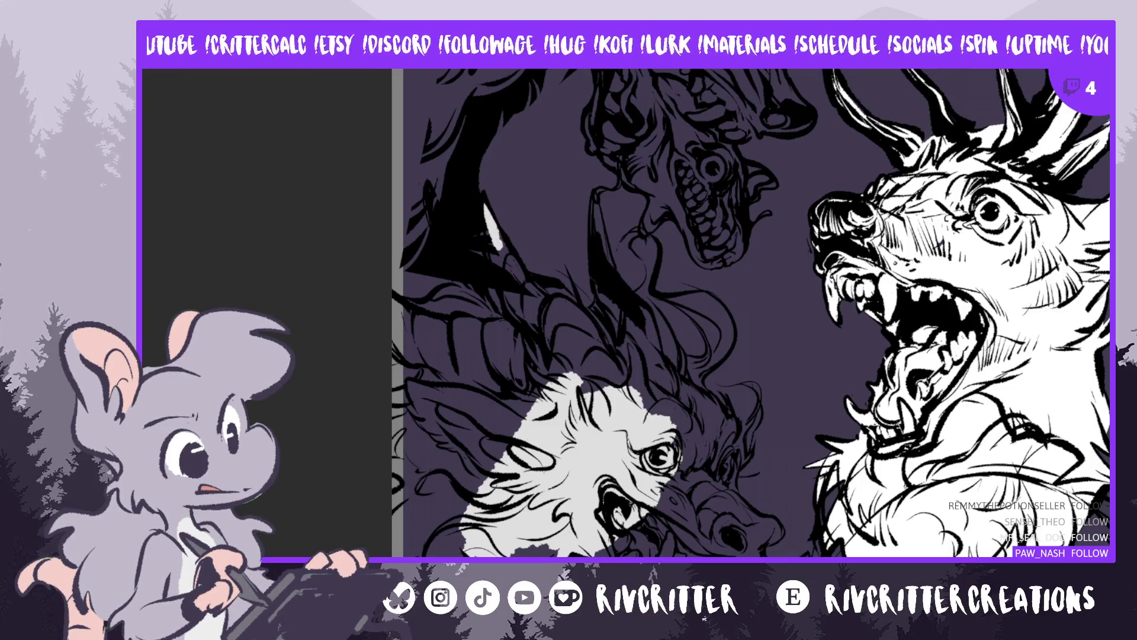
{"action": "key", "text": "ctrl+z"}
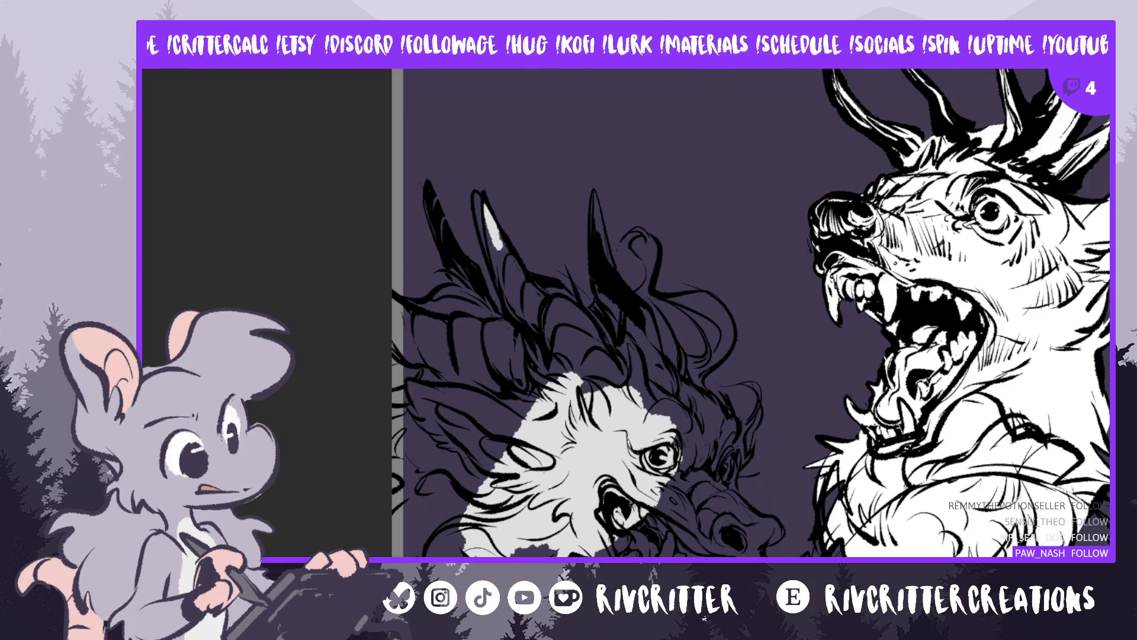
{"action": "key", "text": "ctrl+z"}
{"action": "key", "text": "ctrl+y"}
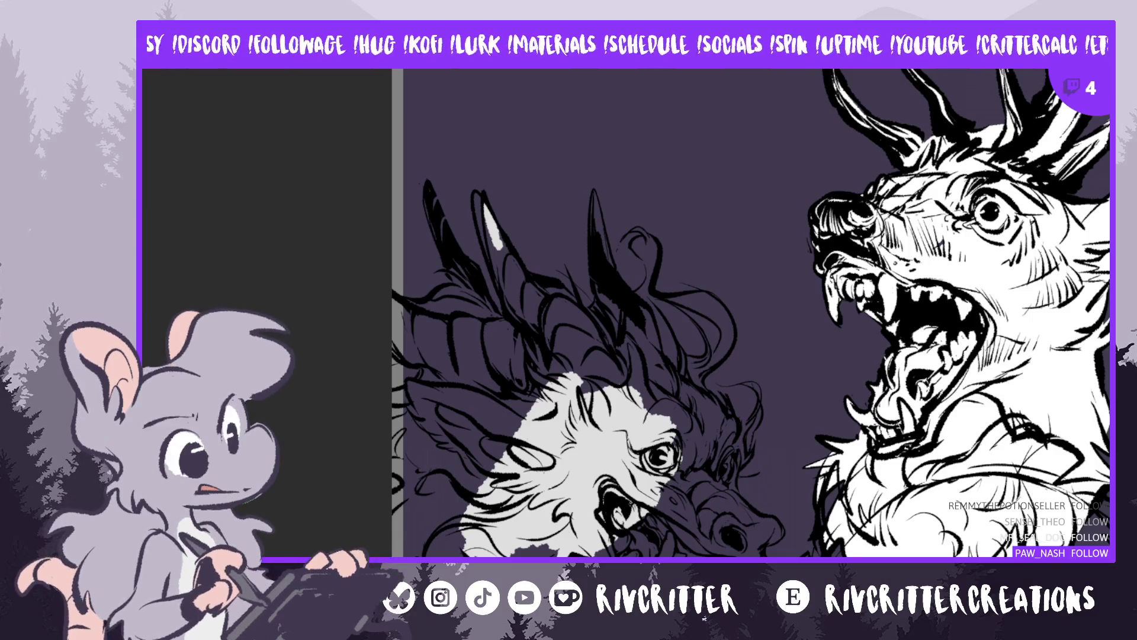
{"action": "scroll", "coordinate": [751, 313], "scroll_direction": "down", "scroll_amount": 5}
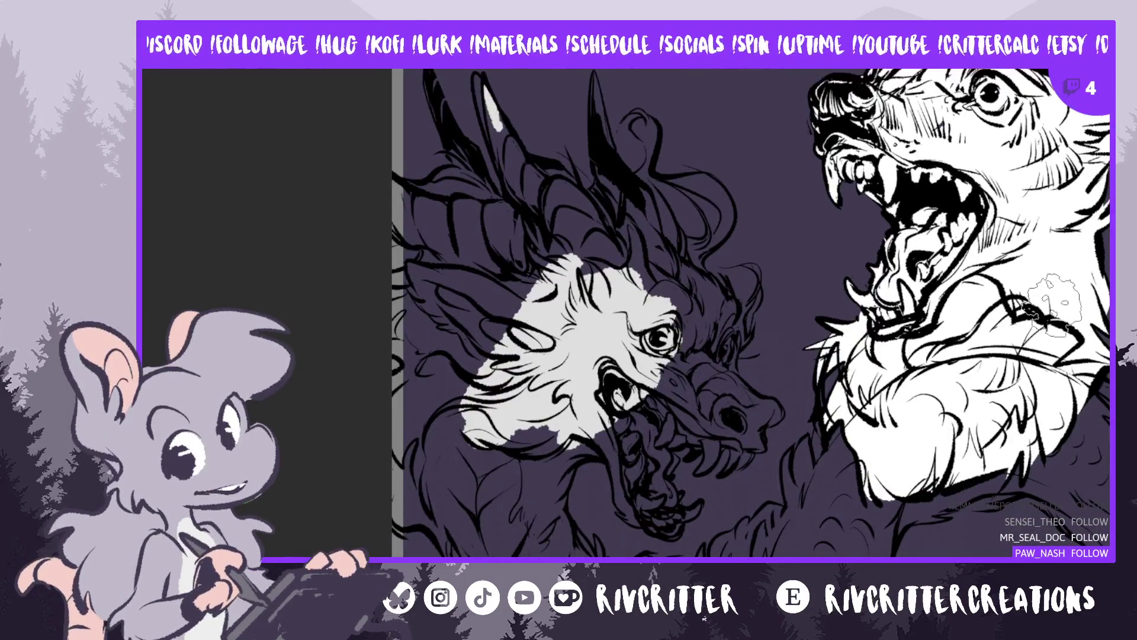
{"action": "key", "text": "ctrl+z"}
{"action": "key", "text": "ctrl+y"}
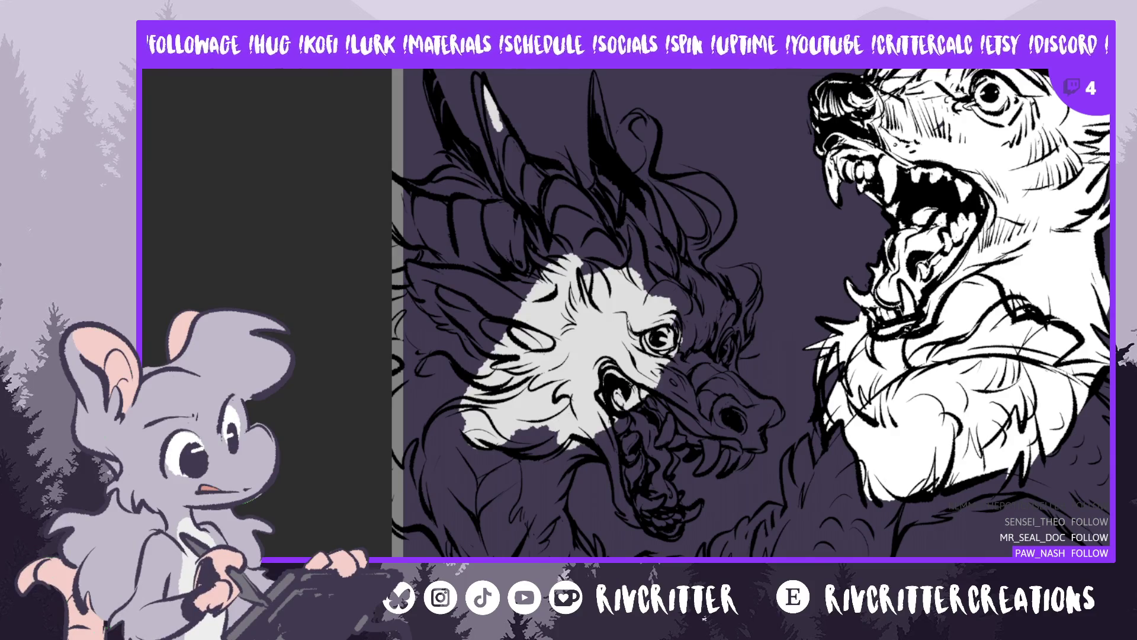
{"action": "mouse_move", "coordinate": [631, 269]}
{"action": "left_mouse_down"}
{"action": "mouse_move", "coordinate": [556, 249]}
{"action": "mouse_move", "coordinate": [491, 296]}
{"action": "mouse_move", "coordinate": [468, 332]}
{"action": "mouse_move", "coordinate": [471, 370]}
{"action": "left_mouse_up"}
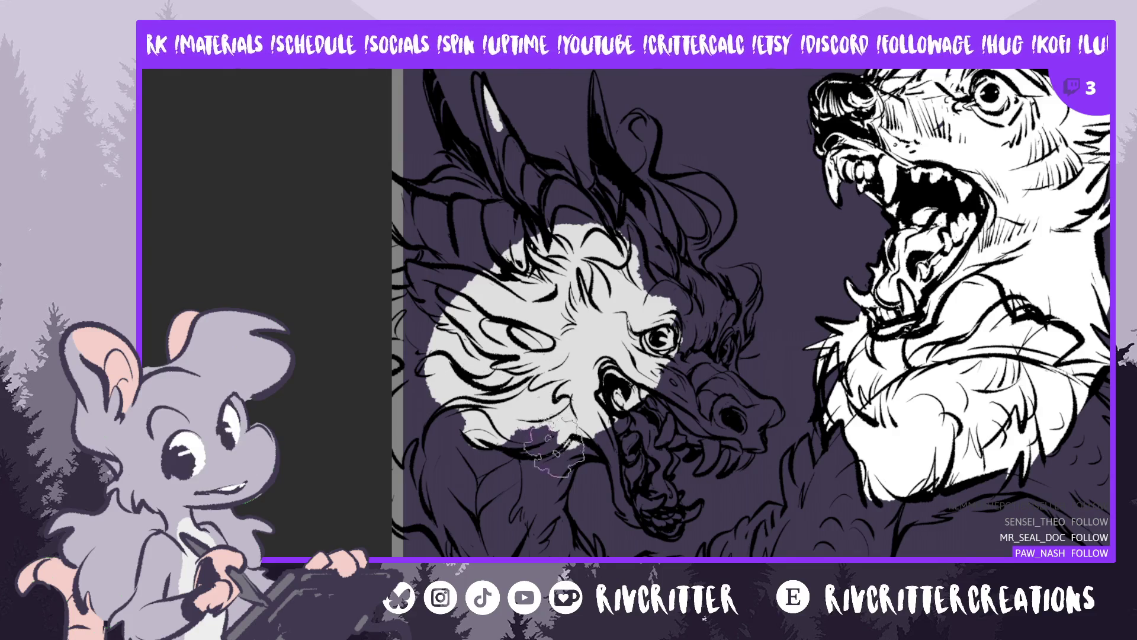
Extend the light-grey fill below the dragon's jaw, across its lower neck, and over the mouth and teeth
{"action": "mouse_move", "coordinate": [498, 432]}
{"action": "left_mouse_down"}
{"action": "mouse_move", "coordinate": [492, 474]}
{"action": "mouse_move", "coordinate": [512, 524]}
{"action": "mouse_move", "coordinate": [544, 497]}
{"action": "left_mouse_up"}
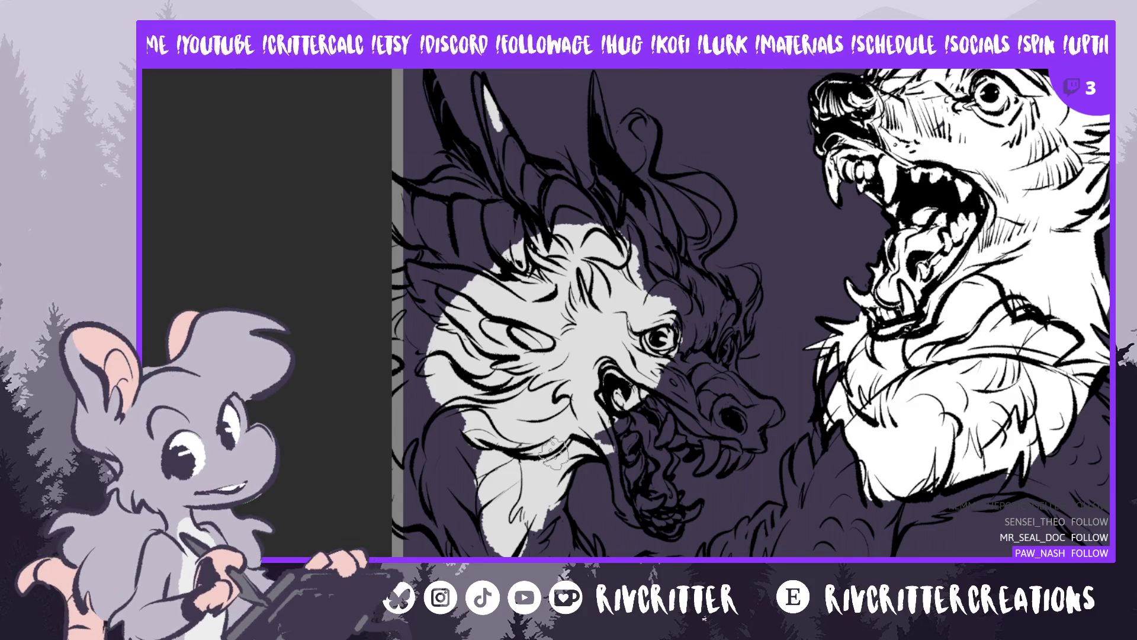
{"action": "mouse_move", "coordinate": [487, 445]}
{"action": "left_mouse_down"}
{"action": "mouse_move", "coordinate": [473, 492]}
{"action": "mouse_move", "coordinate": [455, 437]}
{"action": "left_mouse_up"}
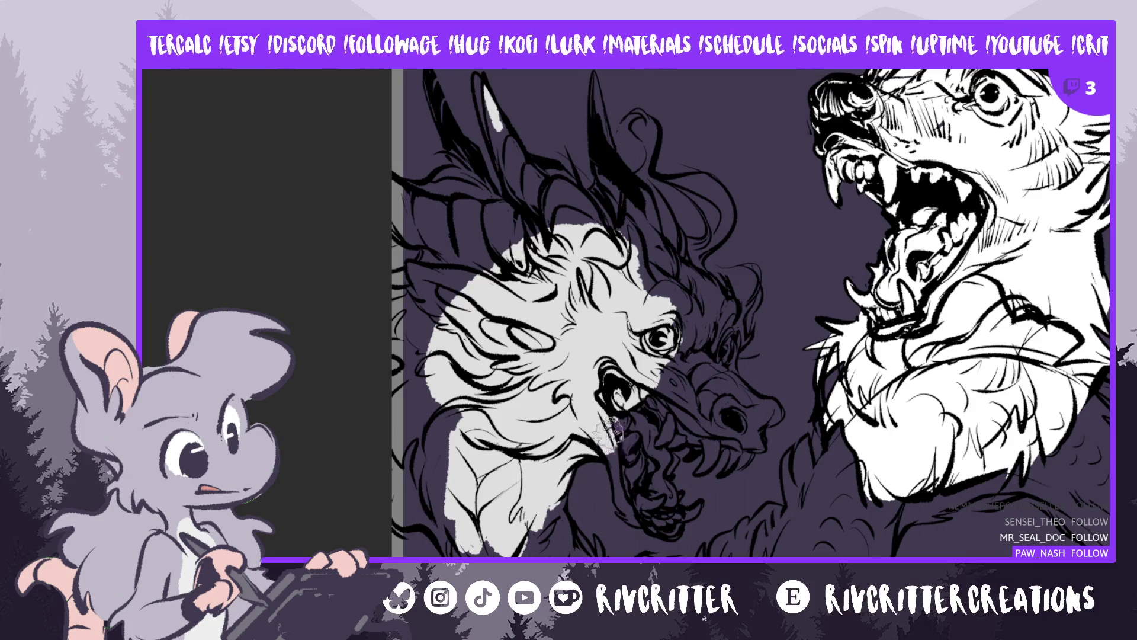
{"action": "mouse_move", "coordinate": [610, 433]}
{"action": "left_mouse_down"}
{"action": "mouse_move", "coordinate": [628, 438]}
{"action": "mouse_move", "coordinate": [642, 408]}
{"action": "left_mouse_up"}
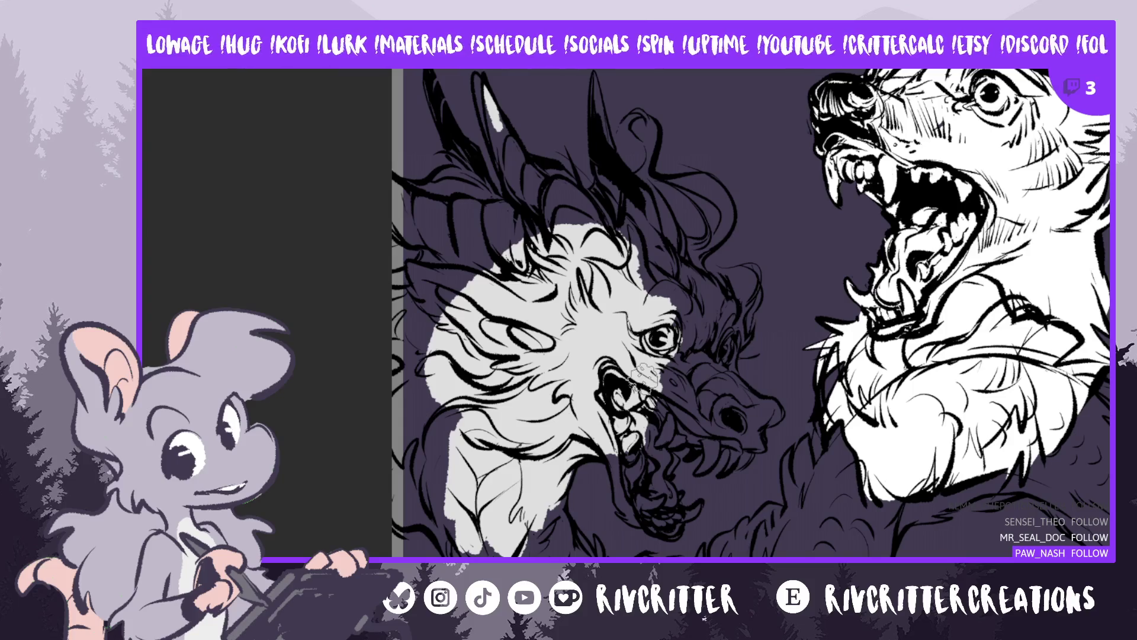
{"action": "mouse_move", "coordinate": [651, 402]}
{"action": "left_mouse_down"}
{"action": "mouse_move", "coordinate": [658, 436]}
{"action": "mouse_move", "coordinate": [633, 415]}
{"action": "mouse_move", "coordinate": [648, 447]}
{"action": "mouse_move", "coordinate": [682, 426]}
{"action": "mouse_move", "coordinate": [693, 385]}
{"action": "mouse_move", "coordinate": [683, 294]}
{"action": "mouse_move", "coordinate": [651, 308]}
{"action": "mouse_move", "coordinate": [657, 331]}
{"action": "left_mouse_up"}
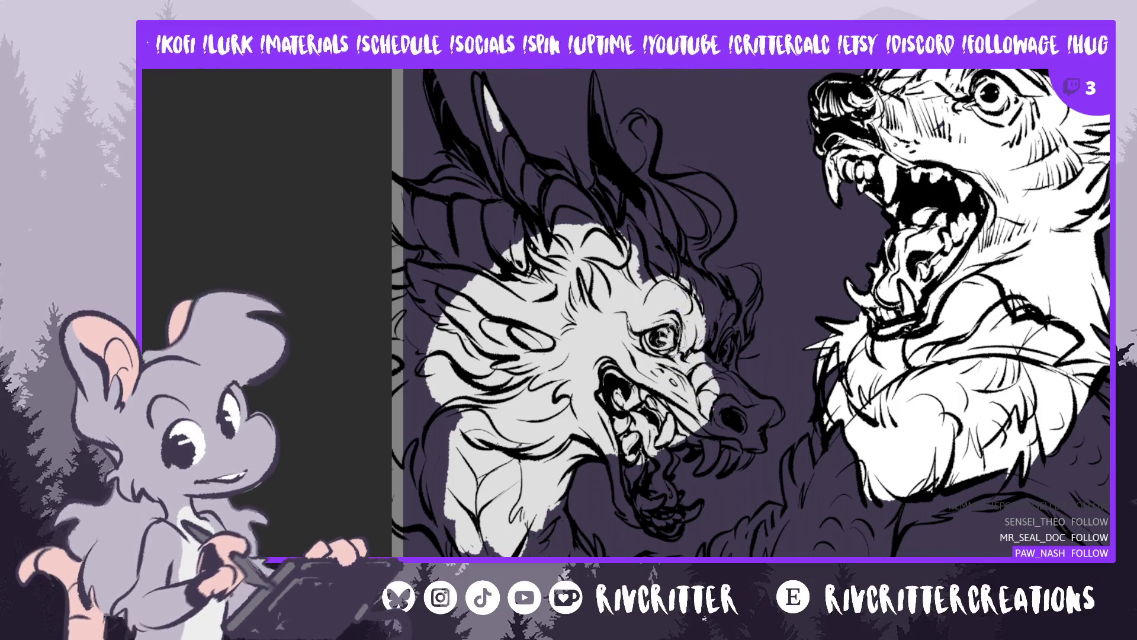
{"action": "scroll", "coordinate": [648, 243], "scroll_direction": "down", "scroll_amount": 5}
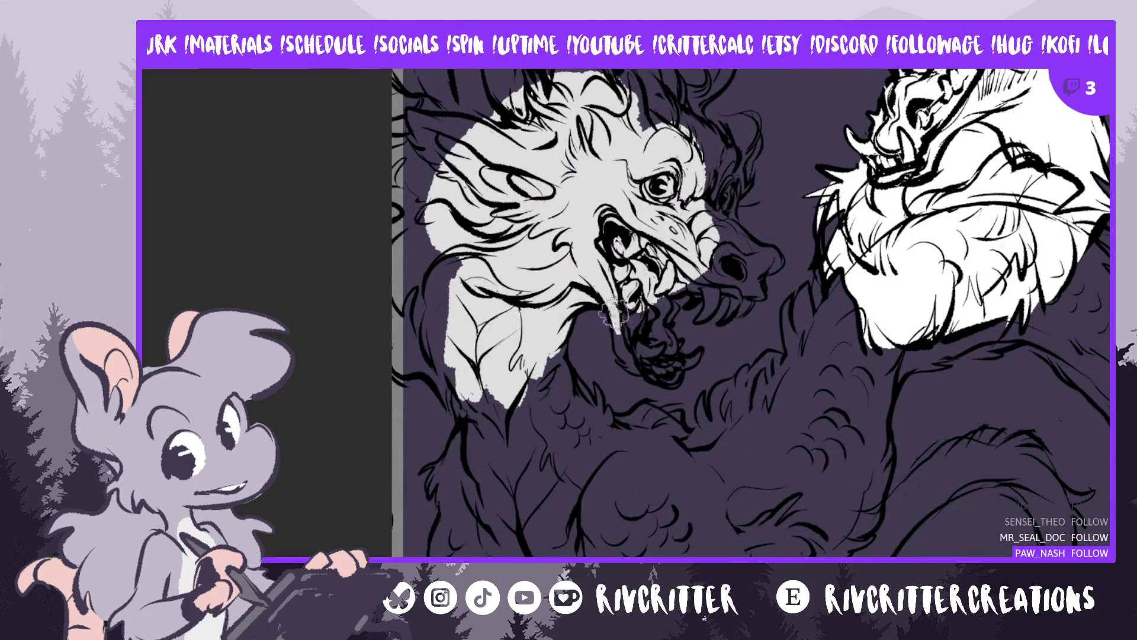
Touch up the dragon's mouth, teeth and fangs with small light-grey and dark marks
{"action": "left_click_drag", "start_coordinate": [614, 314], "coordinate": [655, 340]}
{"action": "left_click_drag", "start_coordinate": [627, 301], "coordinate": [632, 295]}
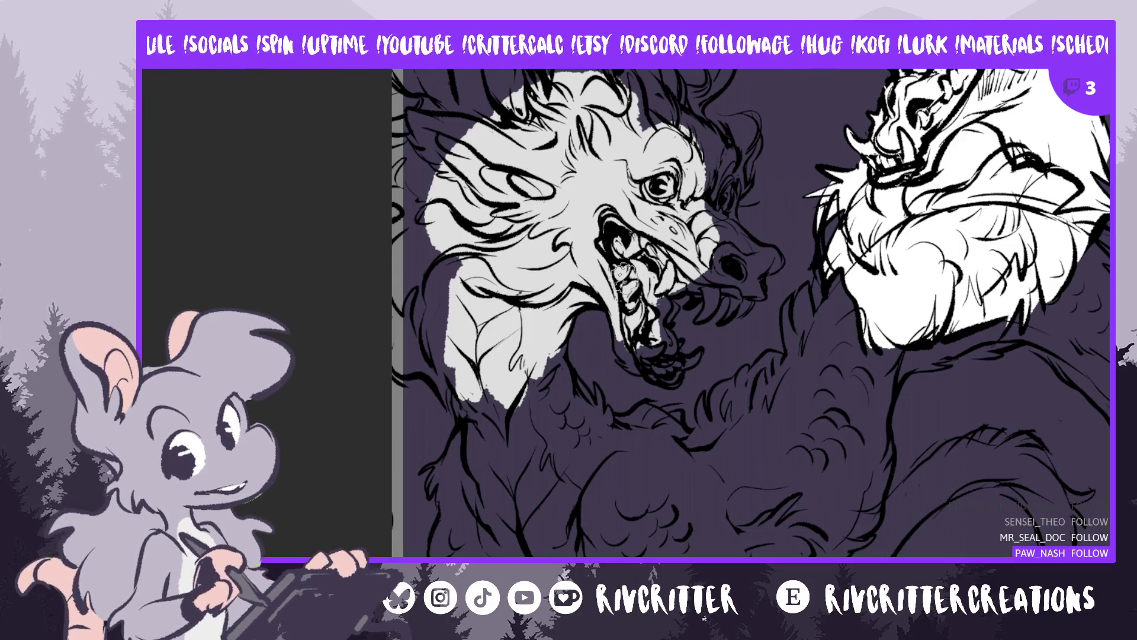
{"action": "mouse_move", "coordinate": [619, 314]}
{"action": "left_mouse_down"}
{"action": "mouse_move", "coordinate": [631, 333]}
{"action": "mouse_move", "coordinate": [624, 355]}
{"action": "left_mouse_up"}
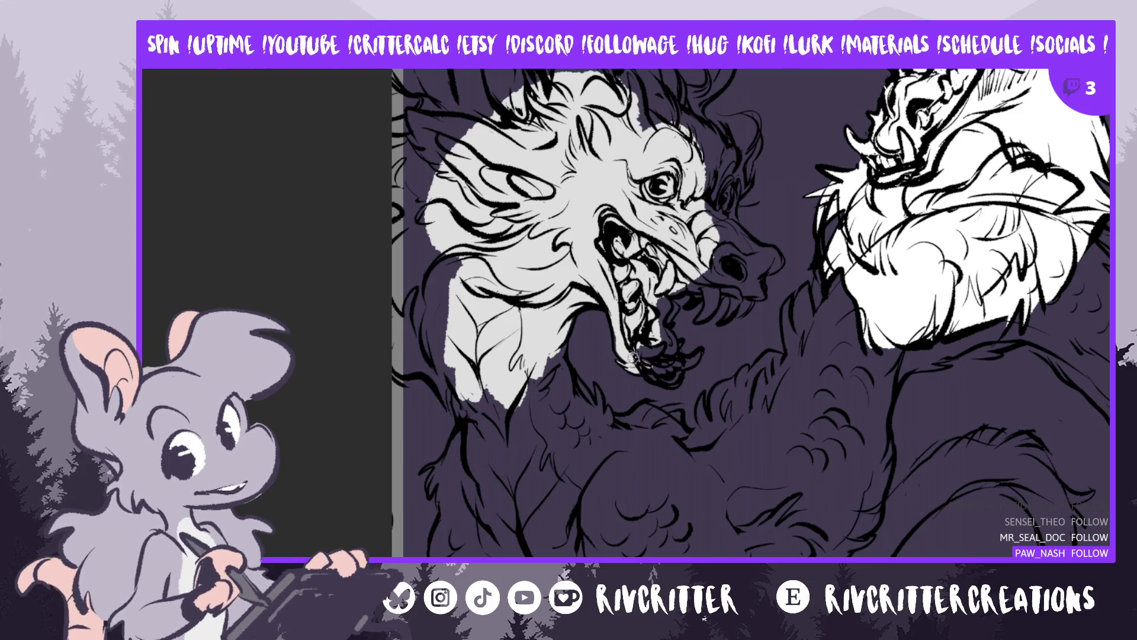
{"action": "left_click_drag", "start_coordinate": [630, 368], "coordinate": [636, 368]}
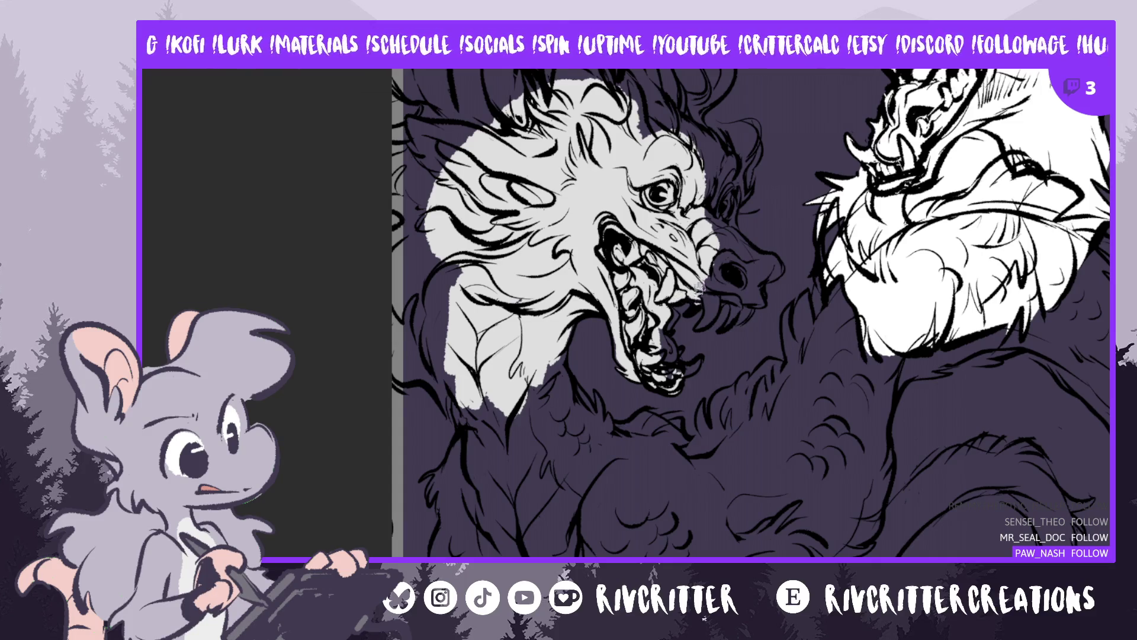
{"action": "left_click_drag", "start_coordinate": [698, 287], "coordinate": [709, 299]}
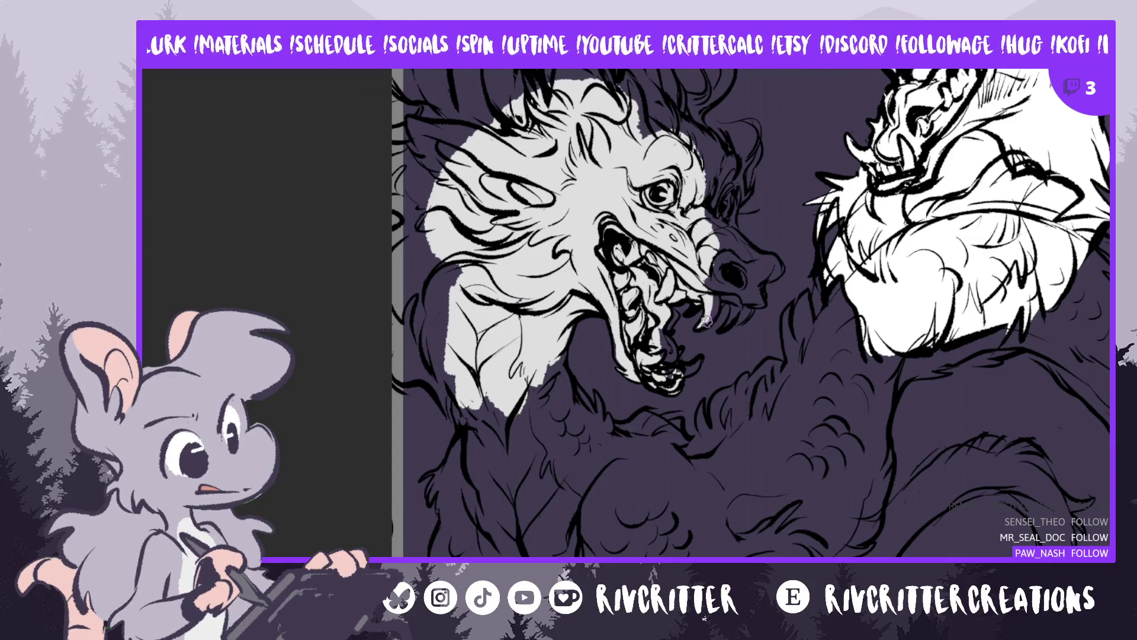
{"action": "mouse_move", "coordinate": [745, 292]}
{"action": "left_mouse_down"}
{"action": "mouse_move", "coordinate": [727, 303]}
{"action": "mouse_move", "coordinate": [737, 294]}
{"action": "left_mouse_up"}
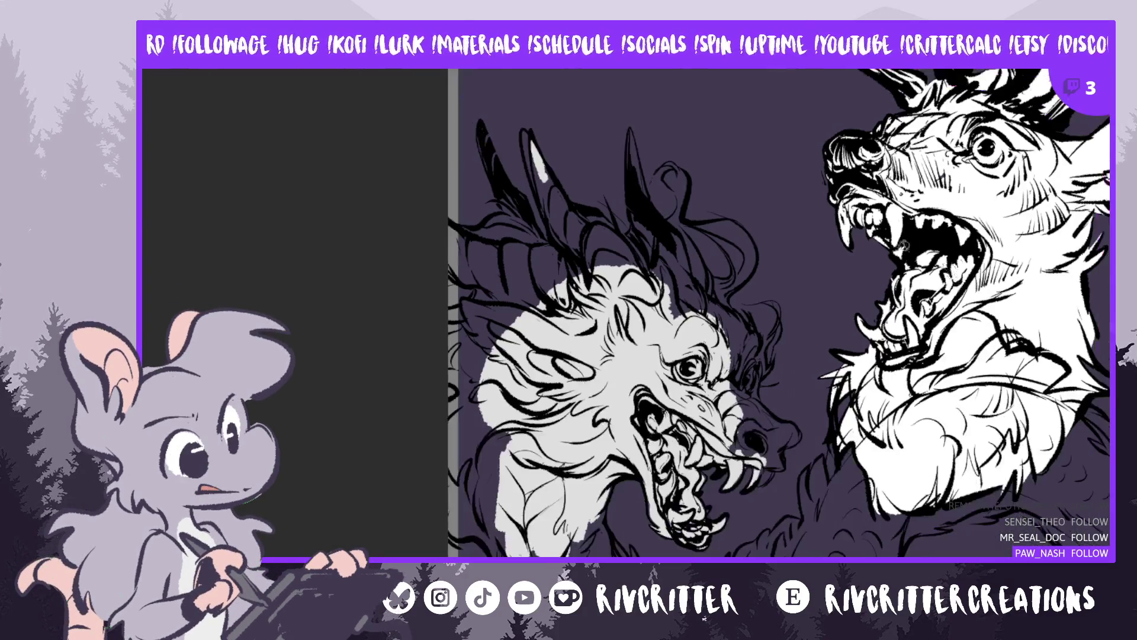
{"action": "key", "text": "ctrl+minus"}
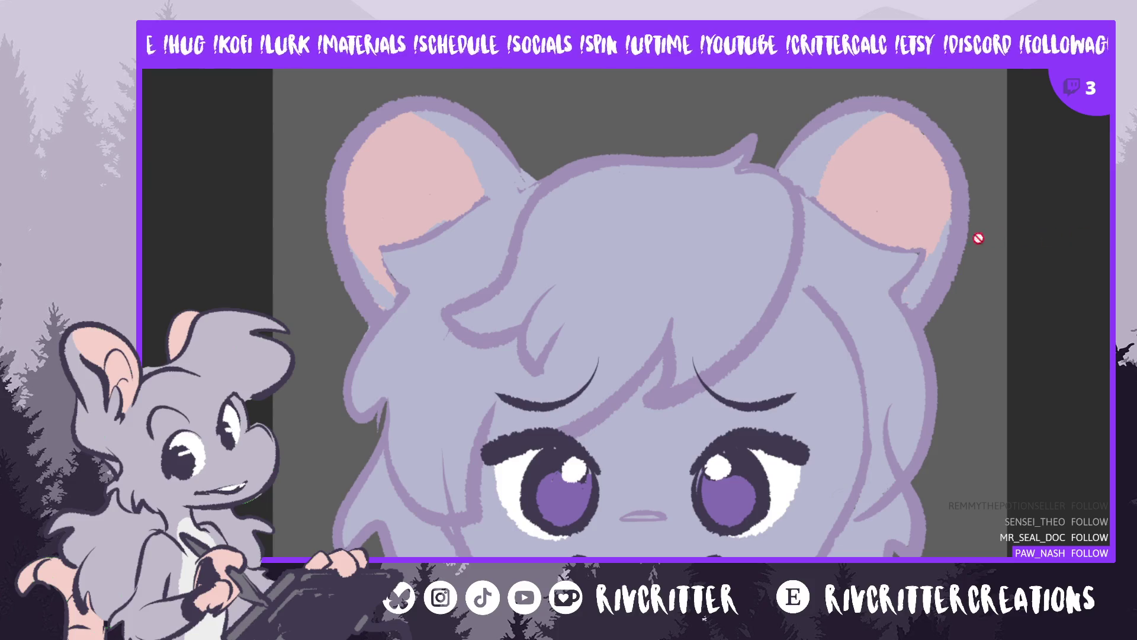
{"action": "scroll", "coordinate": [925, 281], "scroll_direction": "down", "scroll_amount": 1}
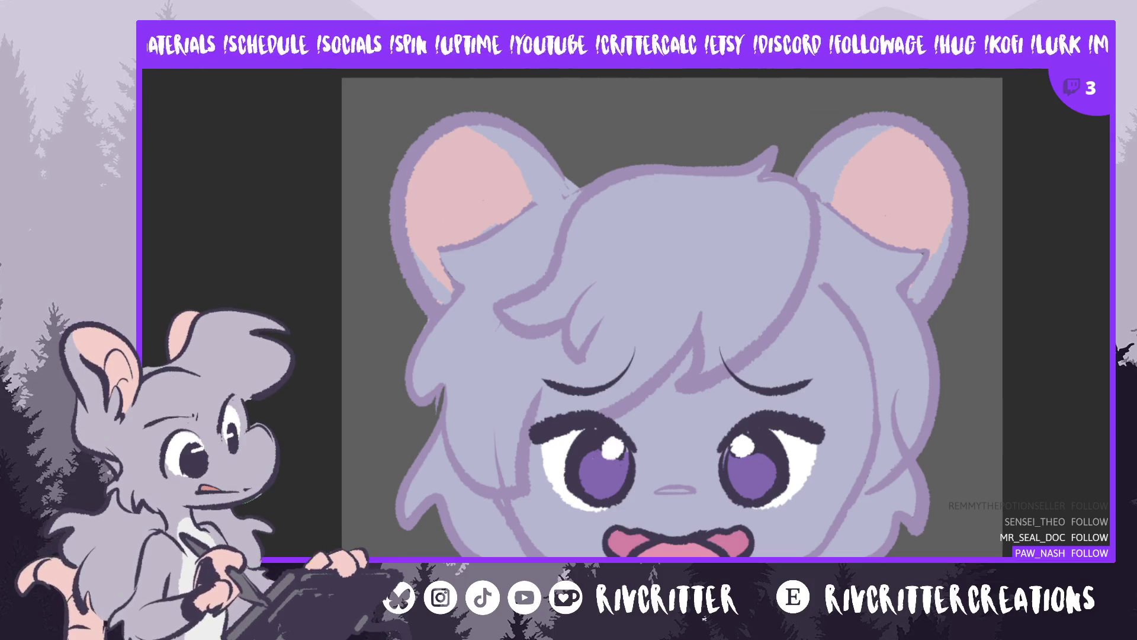
{"action": "key", "text": "alt+Tab"}
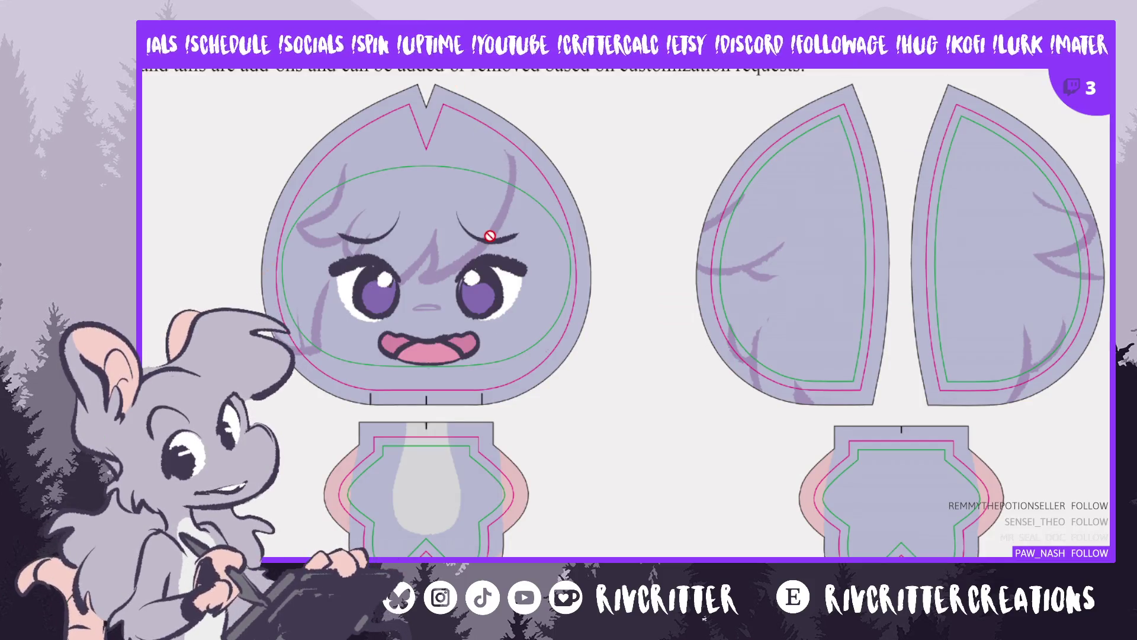
{"action": "scroll", "coordinate": [563, 284], "scroll_direction": "down", "scroll_amount": 2}
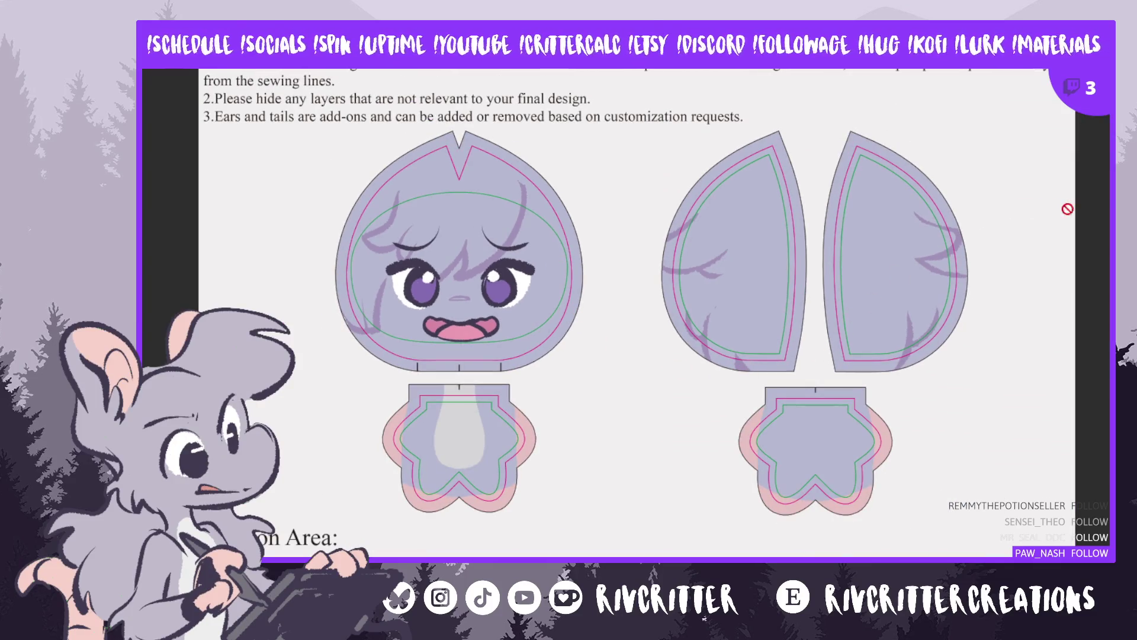
{"action": "scroll", "coordinate": [636, 314], "scroll_direction": "down", "scroll_amount": 5}
{"action": "scroll", "coordinate": [637, 314], "scroll_direction": "down", "scroll_amount": 3}
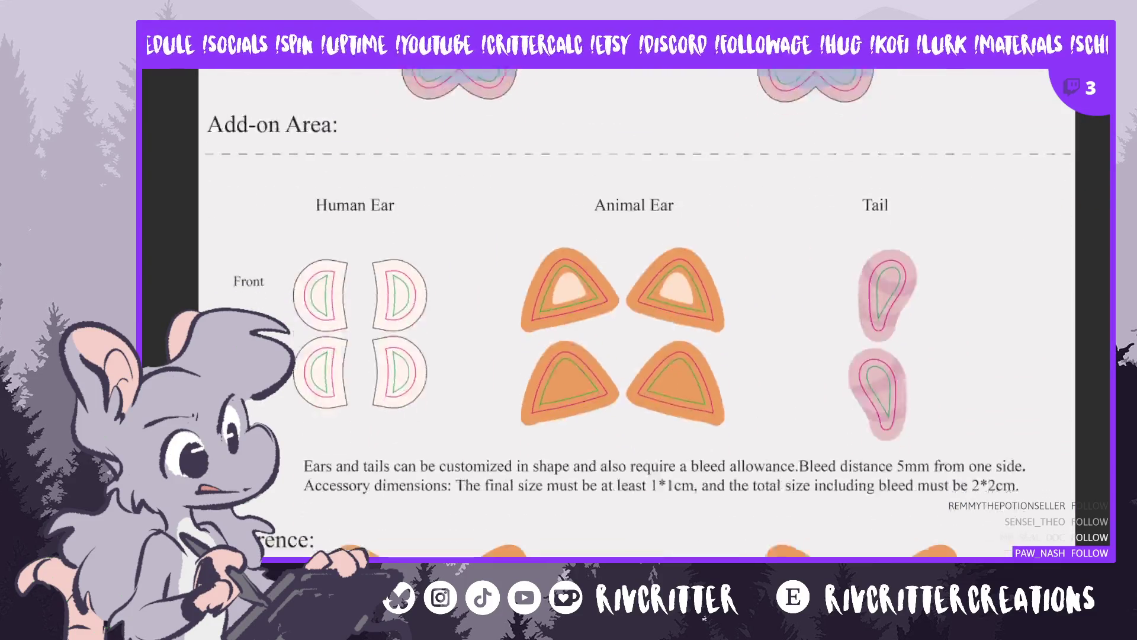
{"action": "scroll", "coordinate": [637, 314], "scroll_direction": "down", "scroll_amount": 2}
{"action": "scroll", "coordinate": [637, 314], "scroll_direction": "down", "scroll_amount": 1}
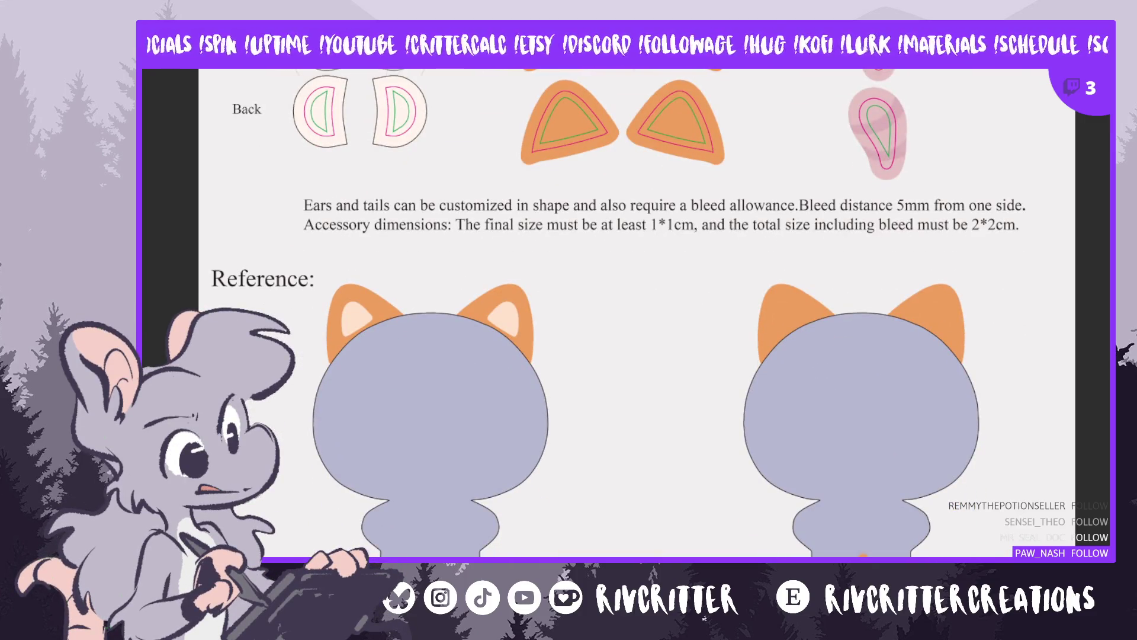
{"action": "scroll", "coordinate": [637, 314], "scroll_direction": "up", "scroll_amount": 8}
{"action": "scroll", "coordinate": [637, 314], "scroll_direction": "down", "scroll_amount": 12}
{"action": "scroll", "coordinate": [637, 314], "scroll_direction": "up", "scroll_amount": 10}
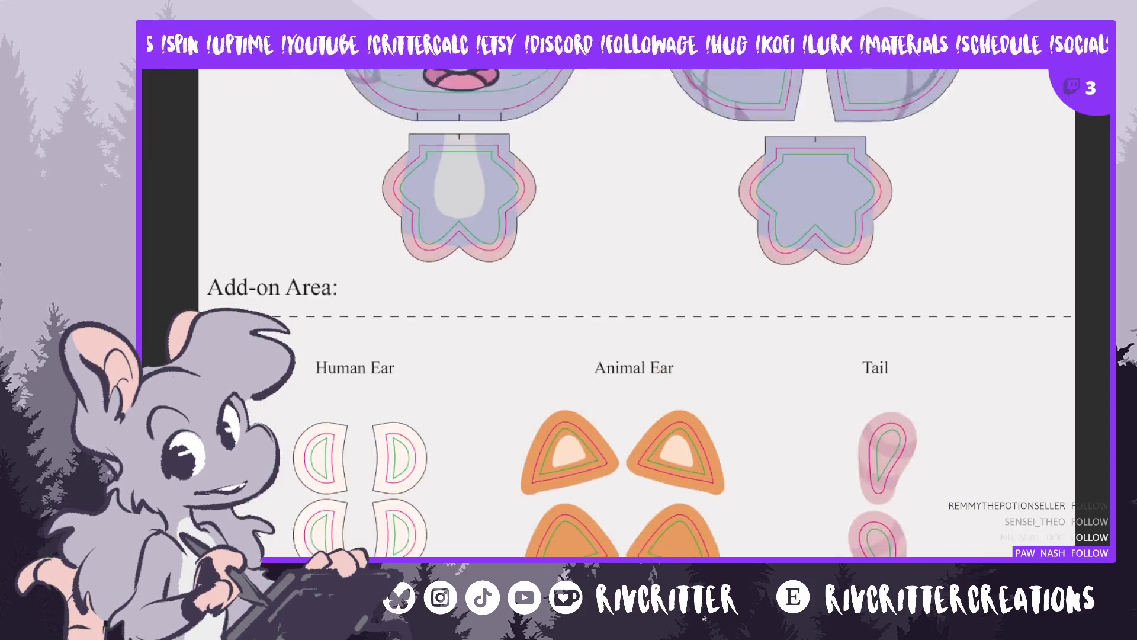
{"action": "scroll", "coordinate": [637, 314], "scroll_direction": "up", "scroll_amount": 4}
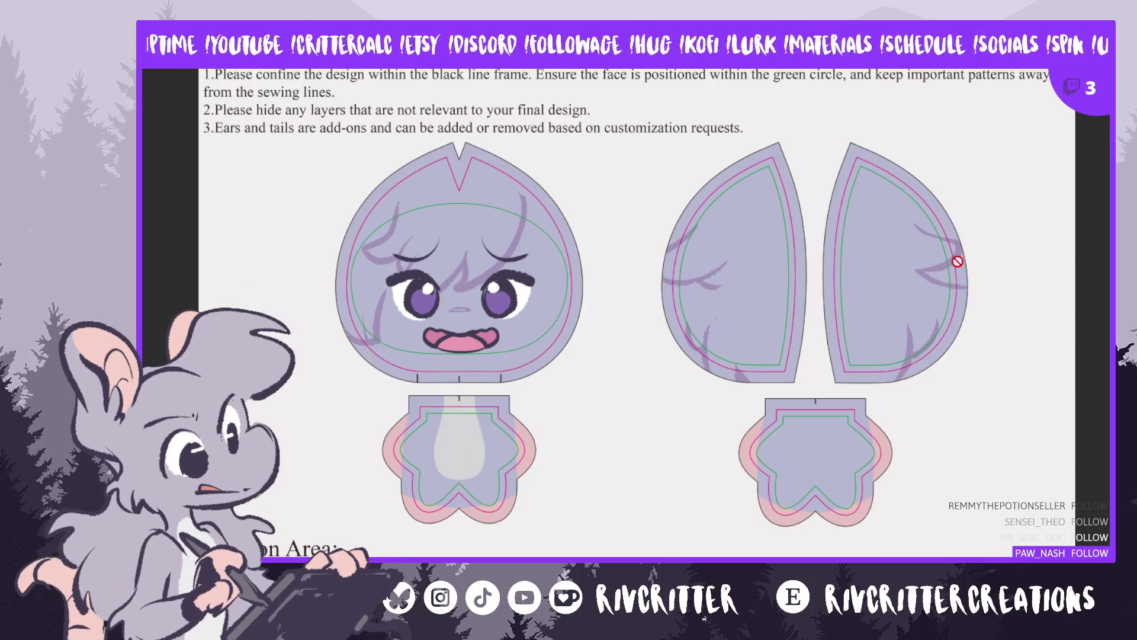
{"action": "scroll", "coordinate": [823, 178], "scroll_direction": "down", "scroll_amount": 1}
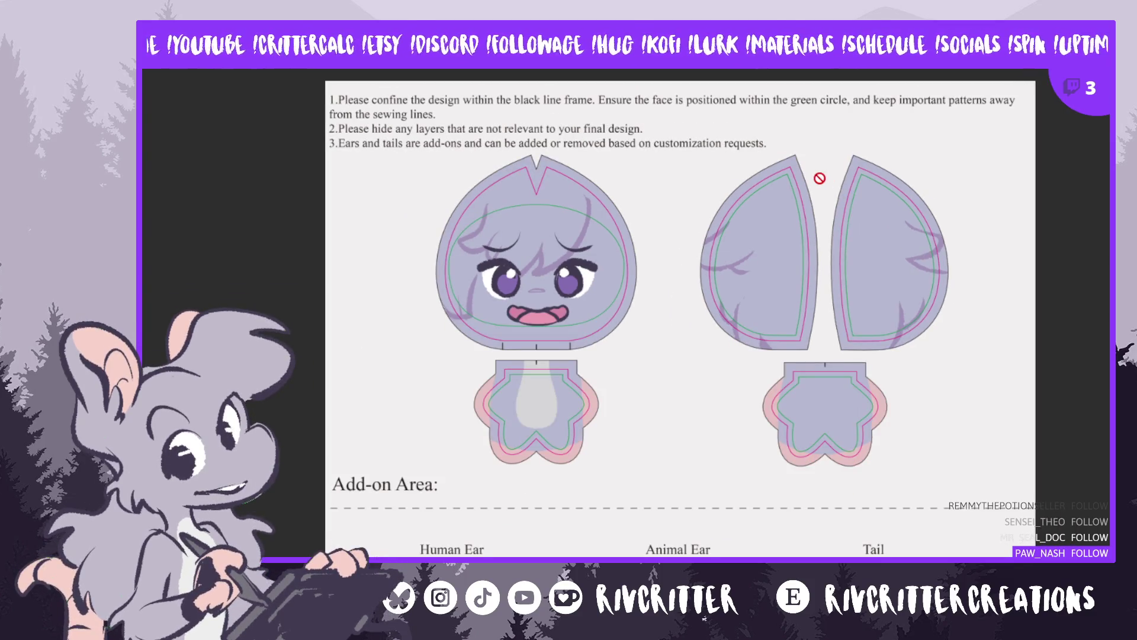
{"action": "scroll", "coordinate": [819, 178], "scroll_direction": "down", "scroll_amount": 1}
{"action": "scroll", "coordinate": [903, 231], "scroll_direction": "up", "scroll_amount": 1}
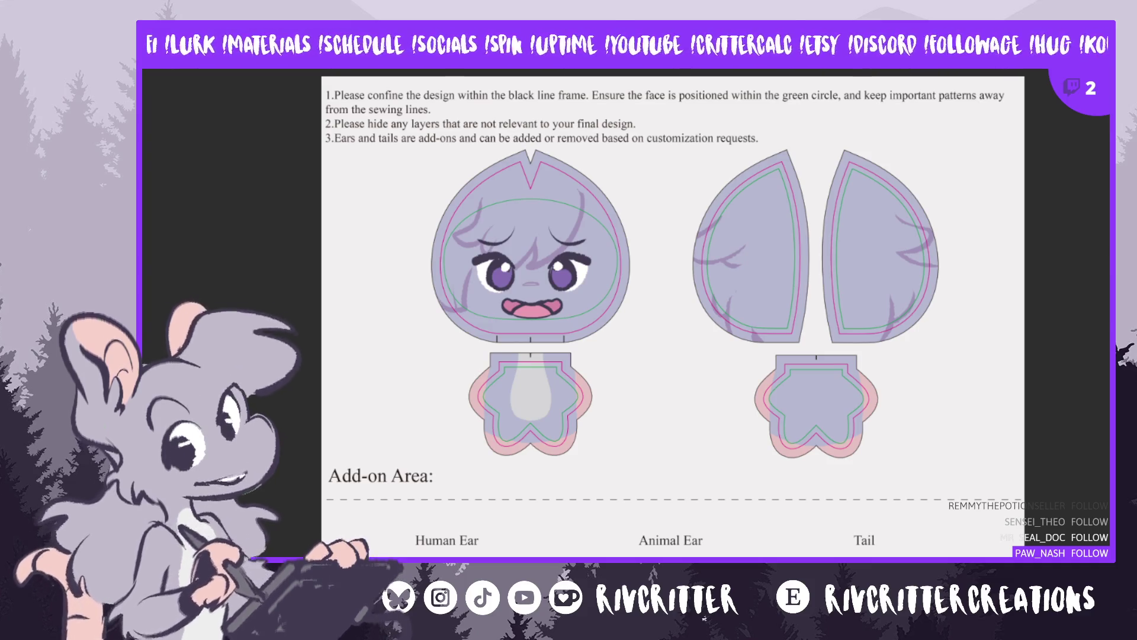
{"action": "scroll", "coordinate": [672, 314], "scroll_direction": "down", "scroll_amount": 1}
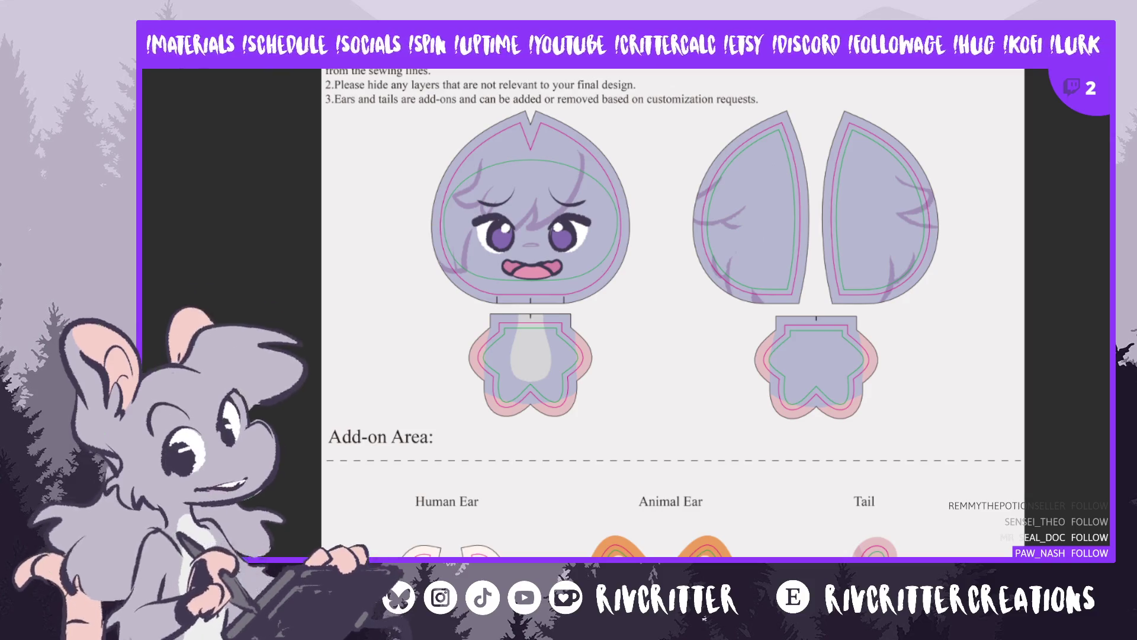
{"action": "scroll", "coordinate": [672, 314], "scroll_direction": "up", "scroll_amount": 1}
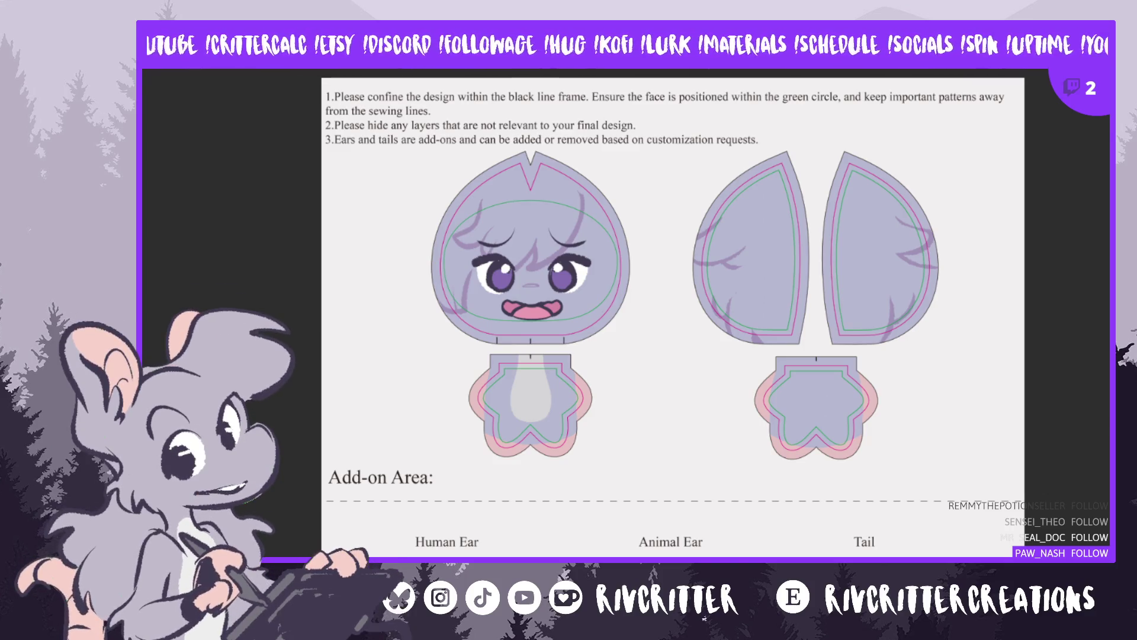
{"action": "scroll", "coordinate": [826, 298], "scroll_direction": "up", "scroll_amount": 2}
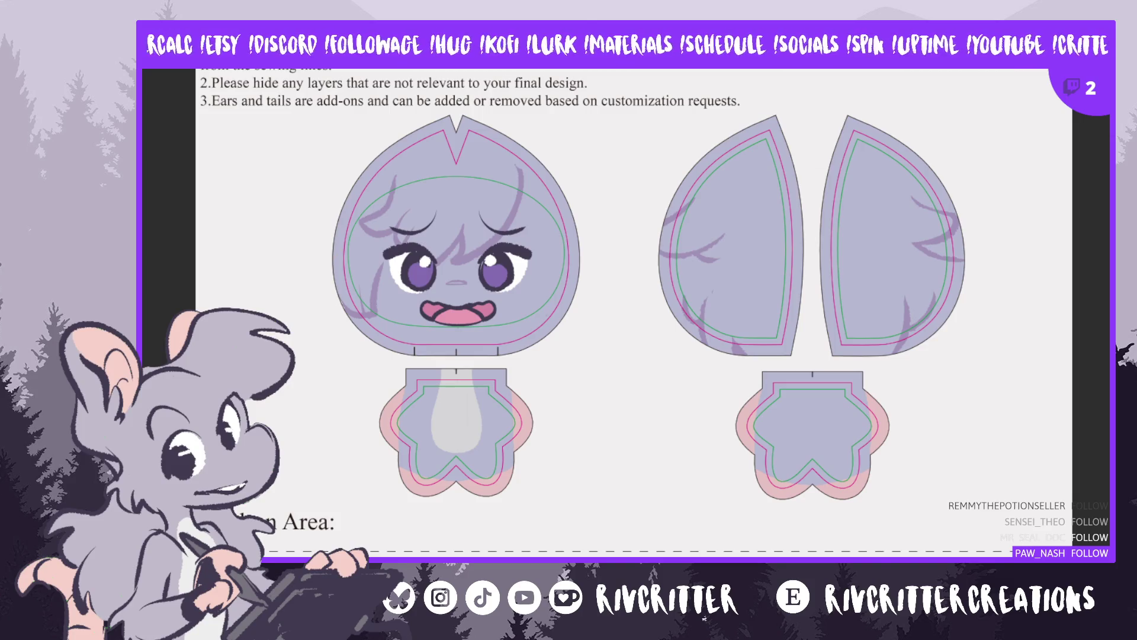
{"action": "scroll", "coordinate": [608, 323], "scroll_direction": "up", "scroll_amount": 3}
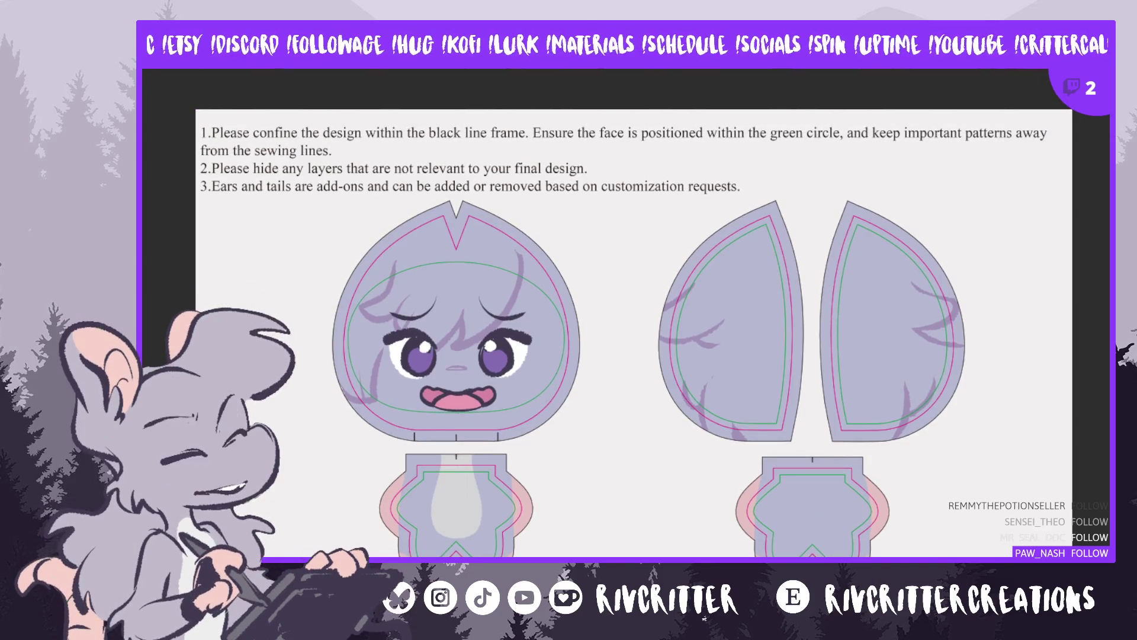
{"action": "scroll", "coordinate": [634, 327], "scroll_direction": "down", "scroll_amount": 1}
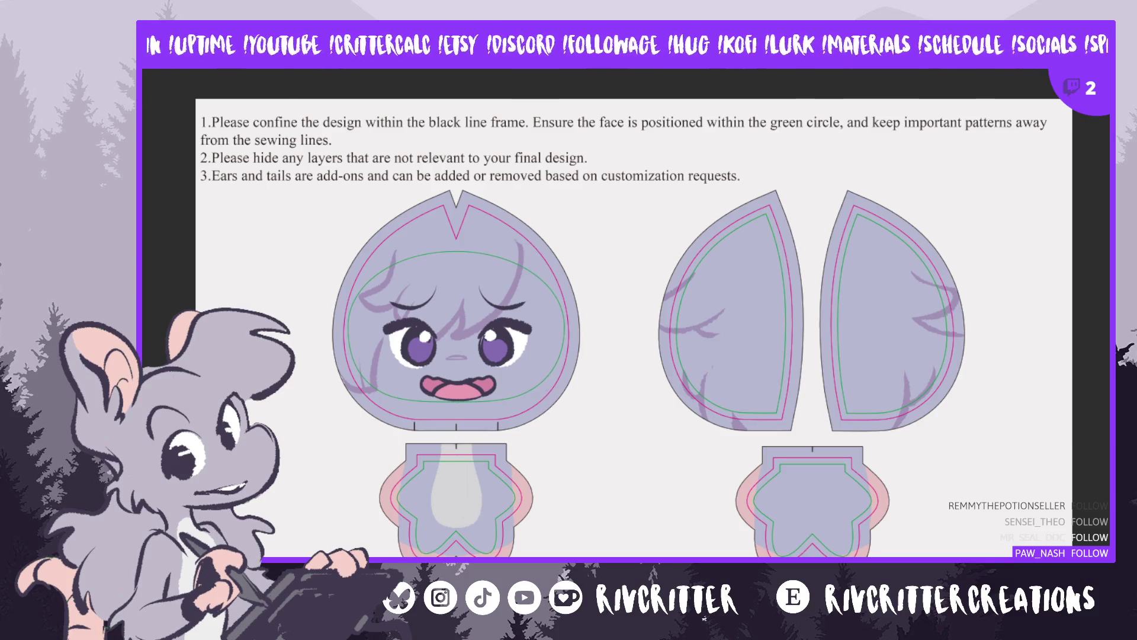
{"action": "scroll", "coordinate": [627, 320], "scroll_direction": "down", "scroll_amount": 3}
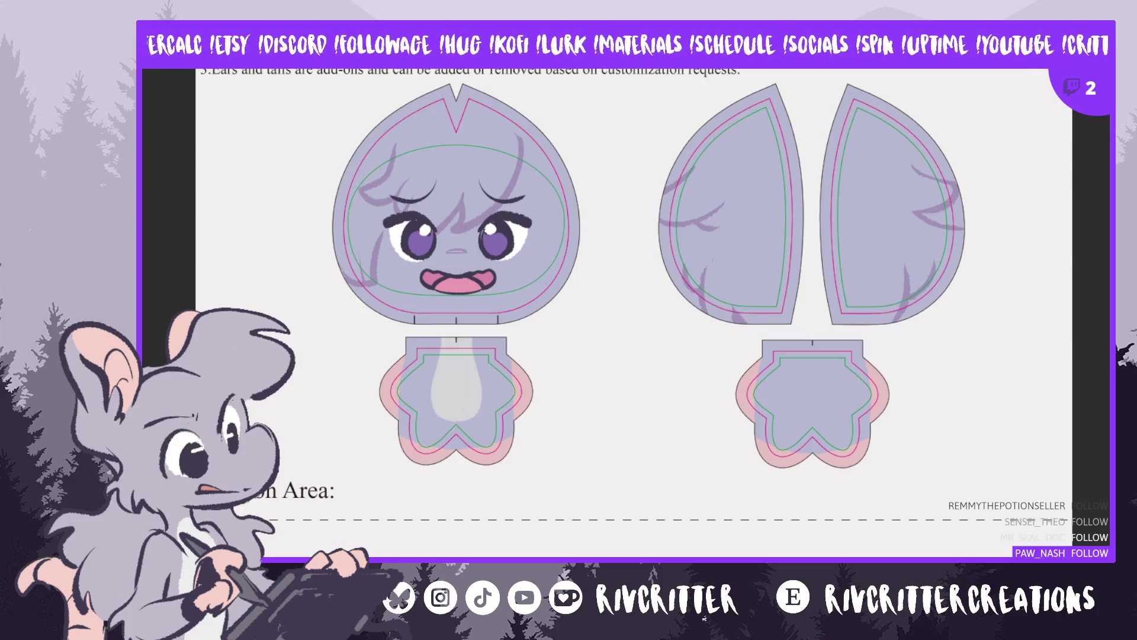
{"action": "scroll", "coordinate": [507, 176], "scroll_direction": "down", "scroll_amount": 2}
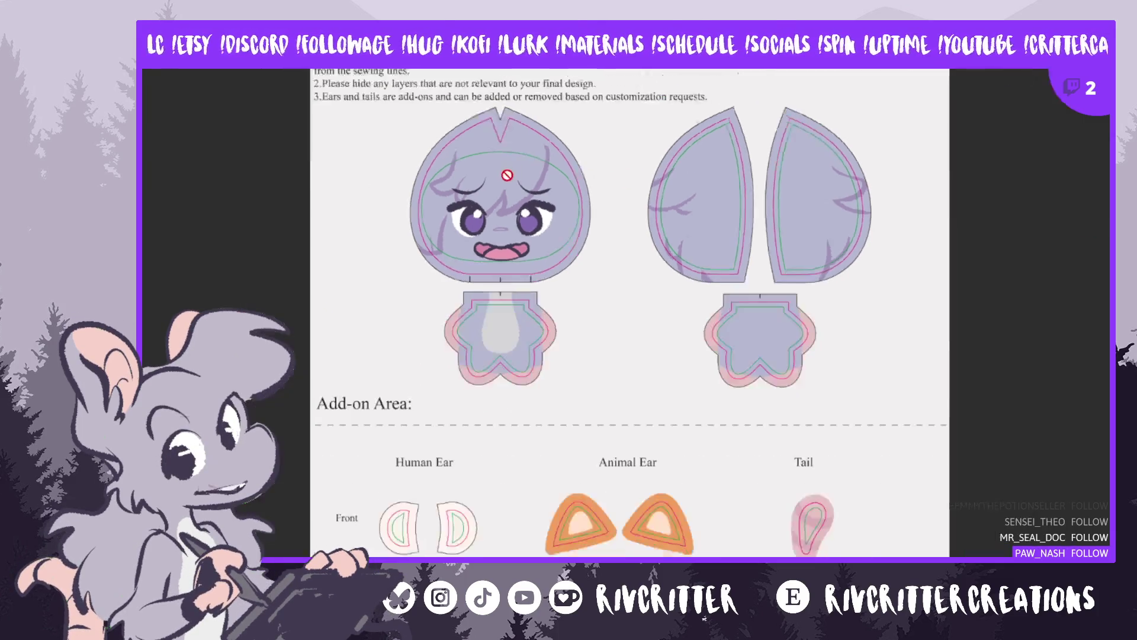
{"action": "scroll", "coordinate": [468, 188], "scroll_direction": "down", "scroll_amount": 3}
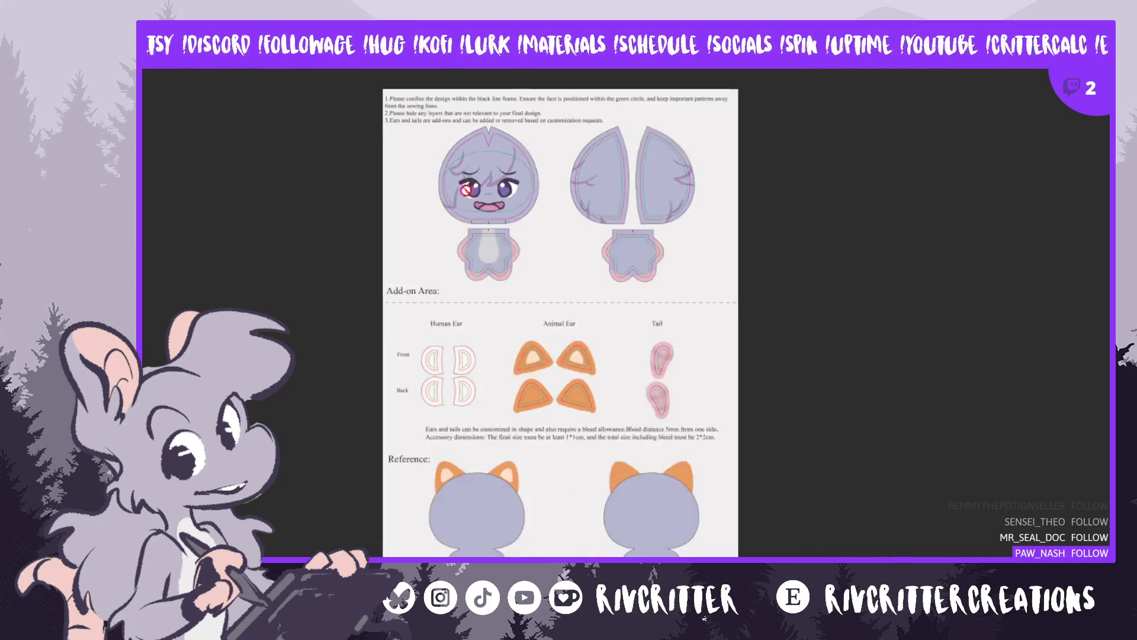
{"action": "scroll", "coordinate": [411, 385], "scroll_direction": "up", "scroll_amount": 1}
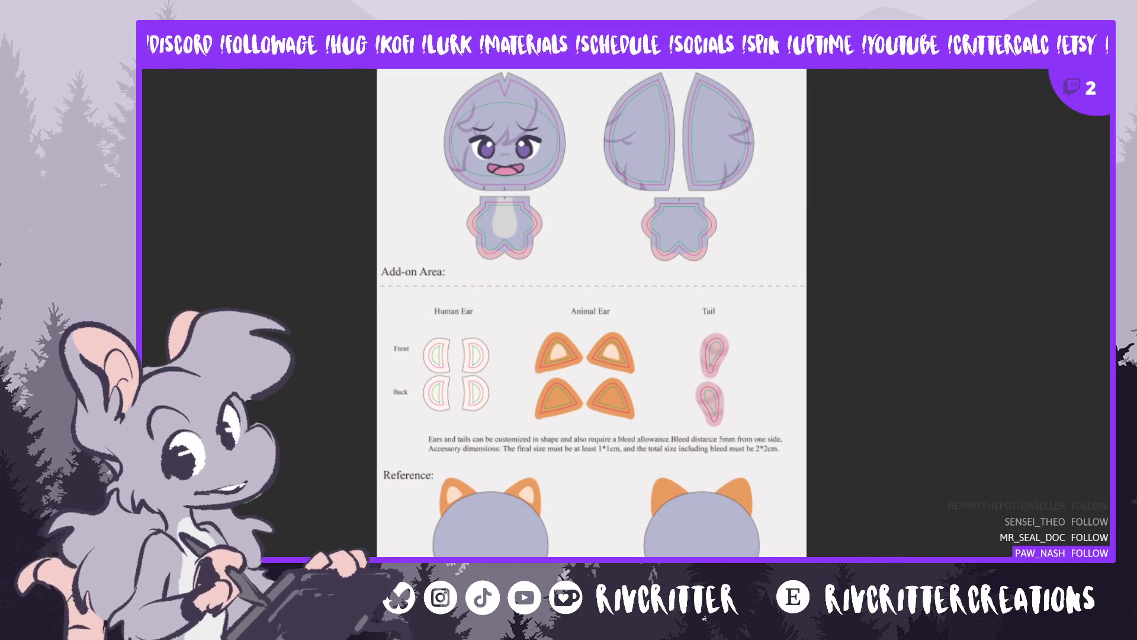
{"action": "key", "text": "alt+Tab"}
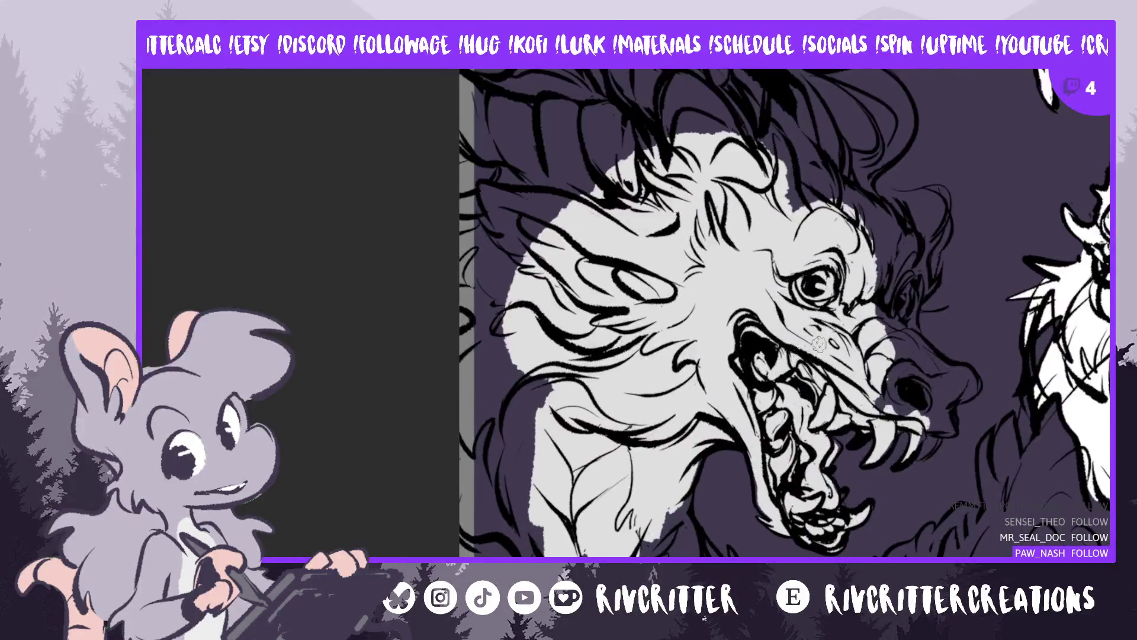
Return from the sewing-pattern PDF to the dragon artwork canvas
{"action": "scroll", "coordinate": [823, 343], "scroll_direction": "up", "scroll_amount": 2}
Zoom the view out from the dragon's snout
{"action": "scroll", "coordinate": [823, 344], "scroll_direction": "down", "scroll_amount": 1}
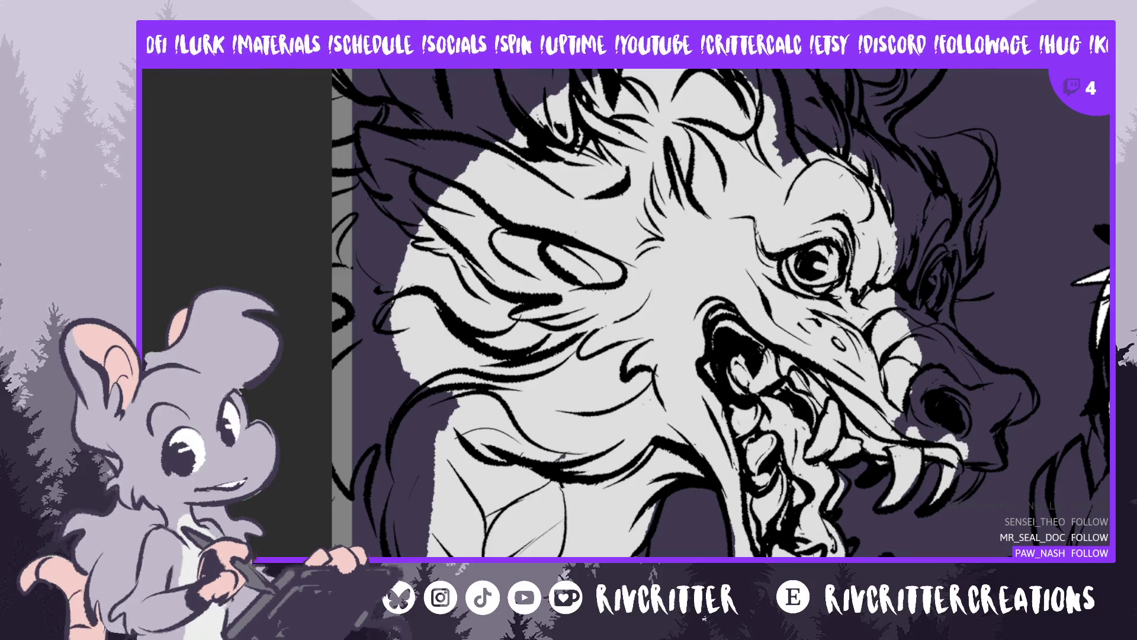
{"action": "scroll", "coordinate": [1011, 229], "scroll_direction": "down", "scroll_amount": 2}
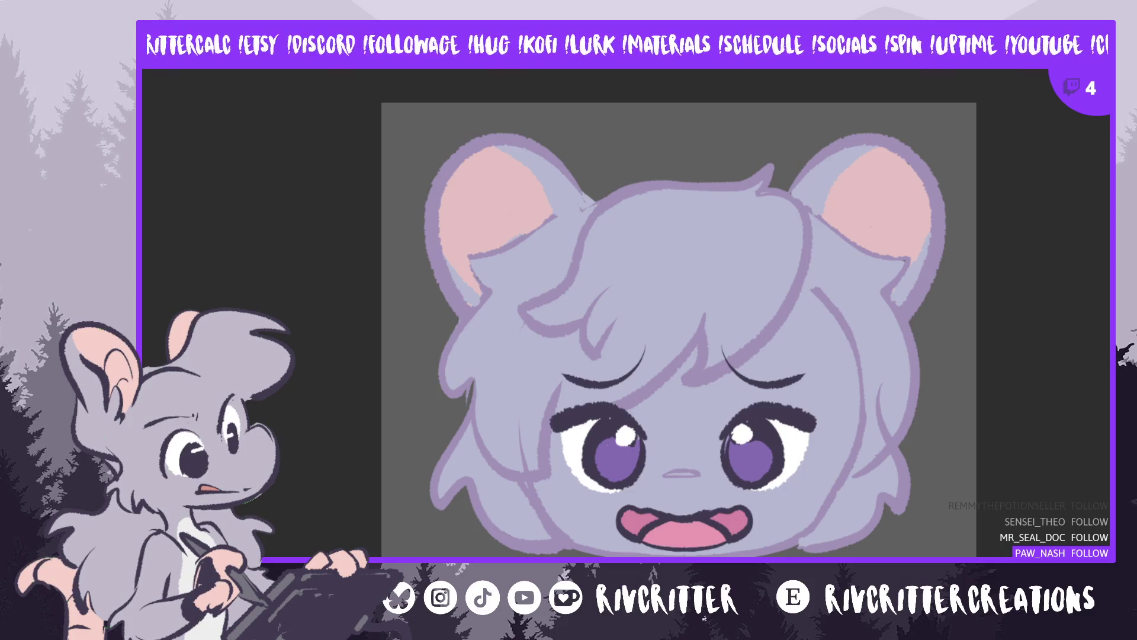
Bring up the plush-toy reference photo, then return to the drawing canvas
{"action": "key", "text": "alt+Tab"}
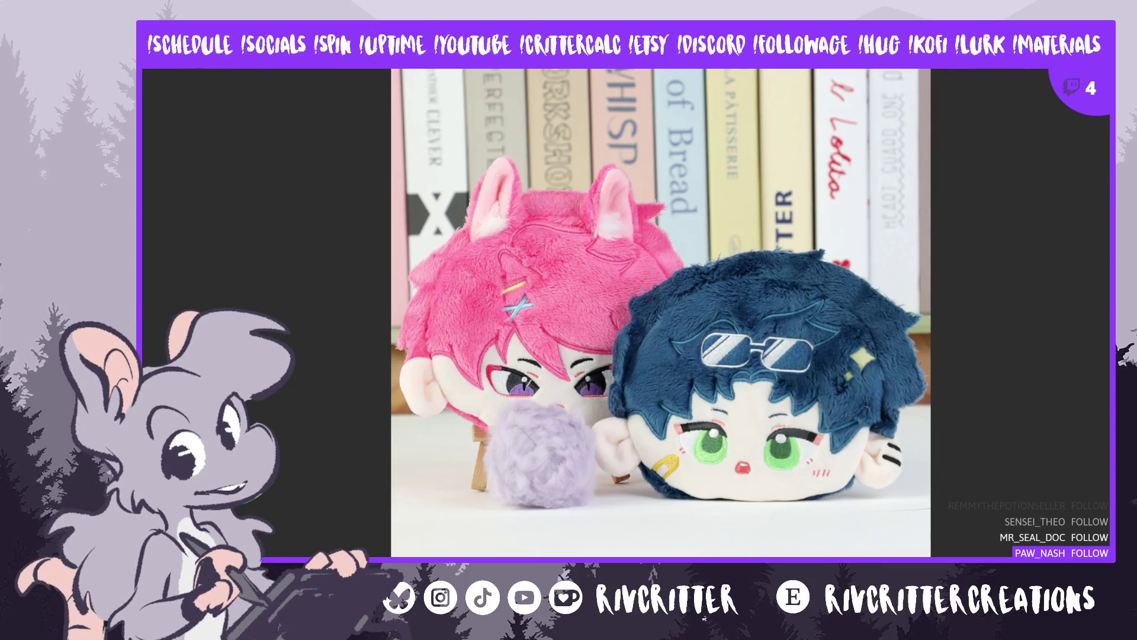
{"action": "key", "text": "alt+Tab"}
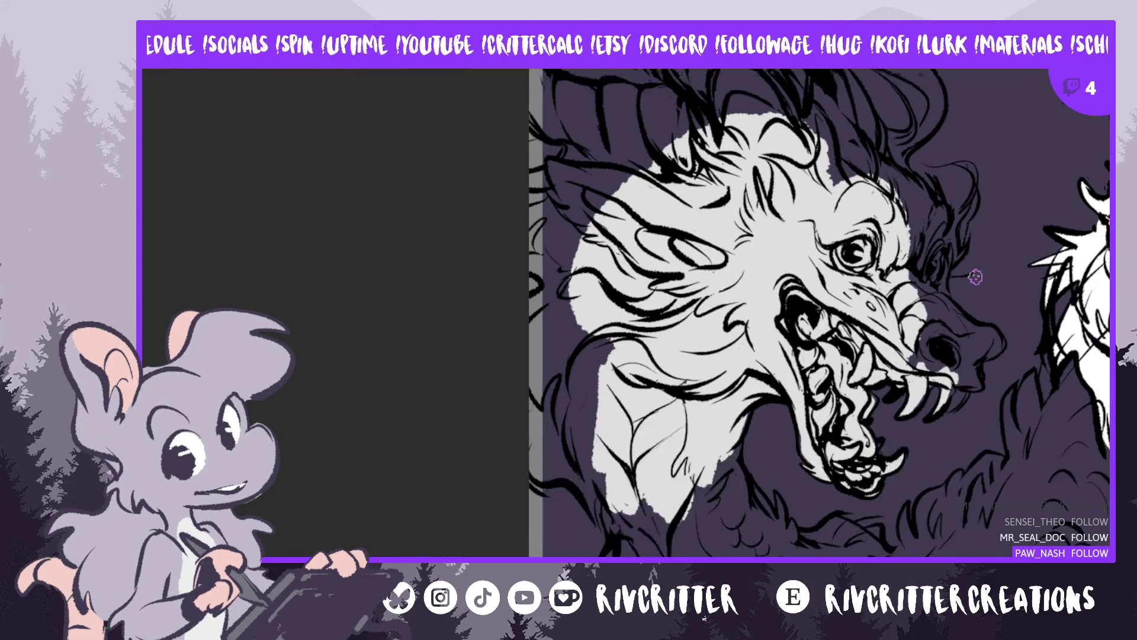
Add pale grey along the top edge of the lower dragon's snout tip
{"action": "scroll", "coordinate": [975, 277], "scroll_direction": "down", "scroll_amount": 1}
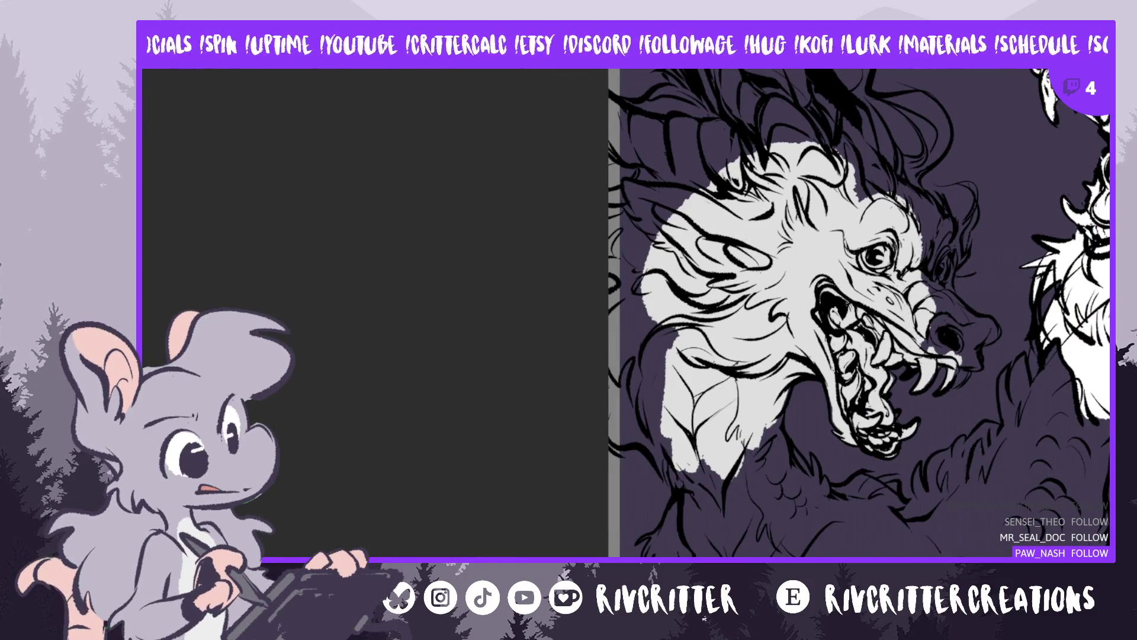
{"action": "scroll", "coordinate": [685, 312], "scroll_direction": "right", "scroll_amount": 5}
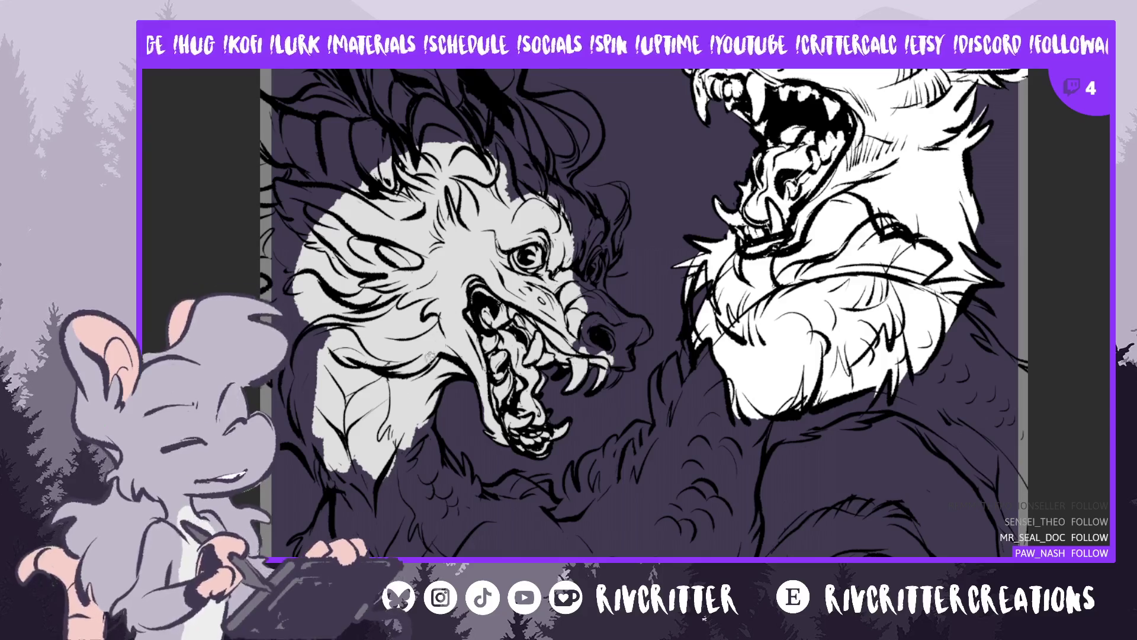
{"action": "scroll", "coordinate": [573, 406], "scroll_direction": "up", "scroll_amount": 3}
{"action": "scroll", "coordinate": [573, 407], "scroll_direction": "down", "scroll_amount": 4}
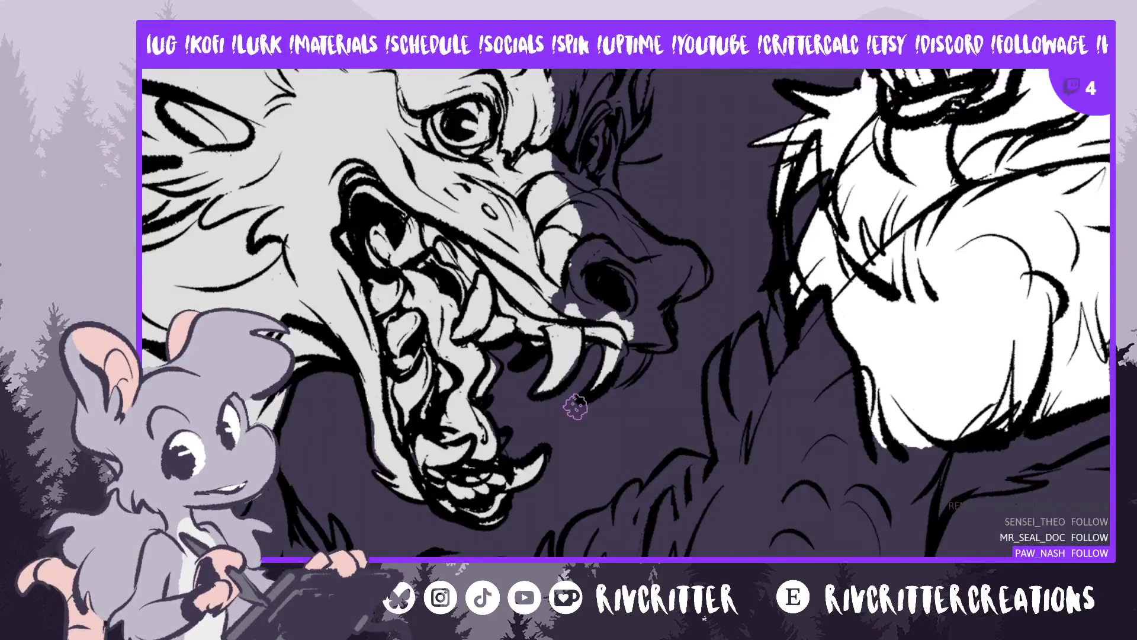
{"action": "scroll", "coordinate": [555, 368], "scroll_direction": "up", "scroll_amount": 1}
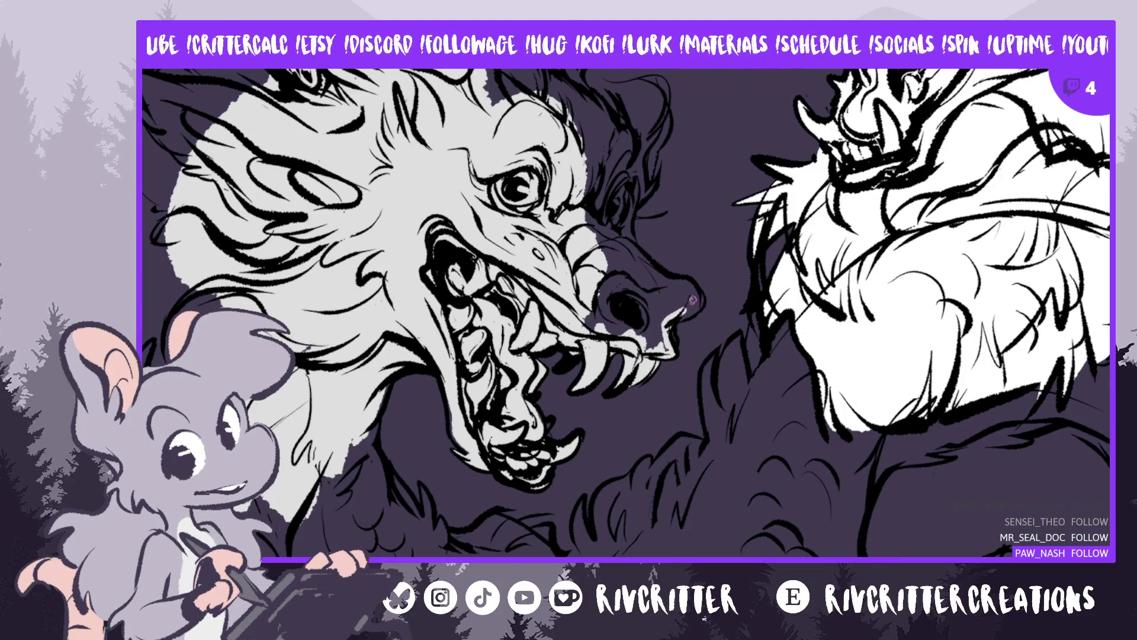
{"action": "left_click_drag", "start_coordinate": [669, 286], "coordinate": [690, 277]}
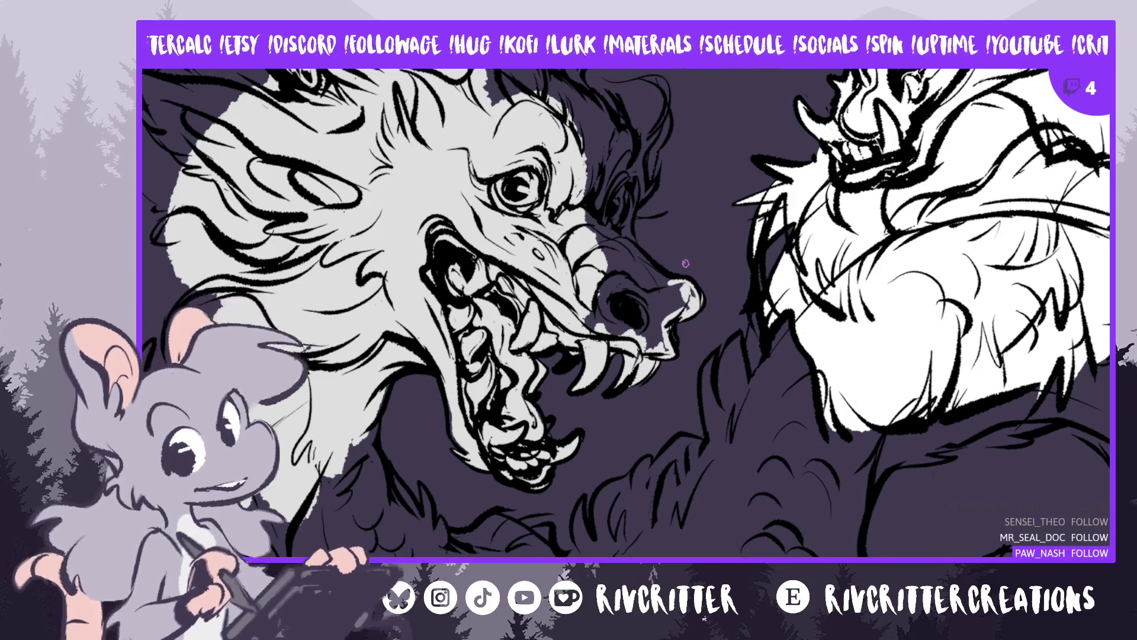
Paint light grey over the dragon's nose tip, around the nostril, and between eye and snout
{"action": "scroll", "coordinate": [679, 272], "scroll_direction": "up", "scroll_amount": 1}
{"action": "scroll", "coordinate": [674, 268], "scroll_direction": "down", "scroll_amount": 1}
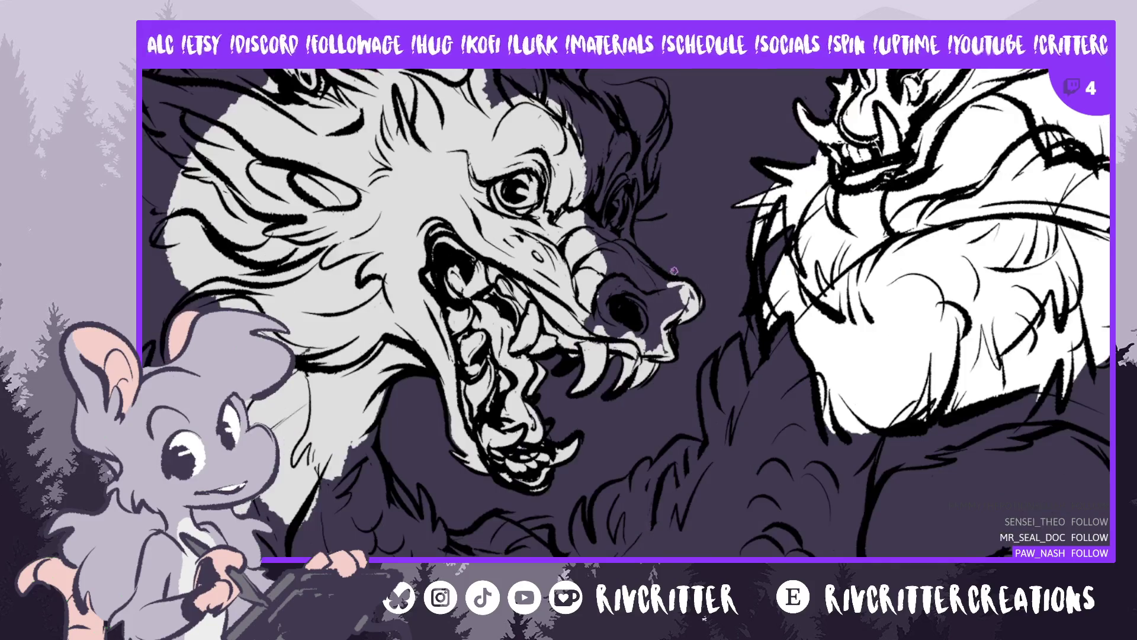
{"action": "mouse_move", "coordinate": [683, 295]}
{"action": "left_mouse_down"}
{"action": "mouse_move", "coordinate": [688, 304]}
{"action": "mouse_move", "coordinate": [675, 305]}
{"action": "mouse_move", "coordinate": [666, 290]}
{"action": "mouse_move", "coordinate": [681, 284]}
{"action": "mouse_move", "coordinate": [626, 255]}
{"action": "mouse_move", "coordinate": [629, 222]}
{"action": "left_mouse_up"}
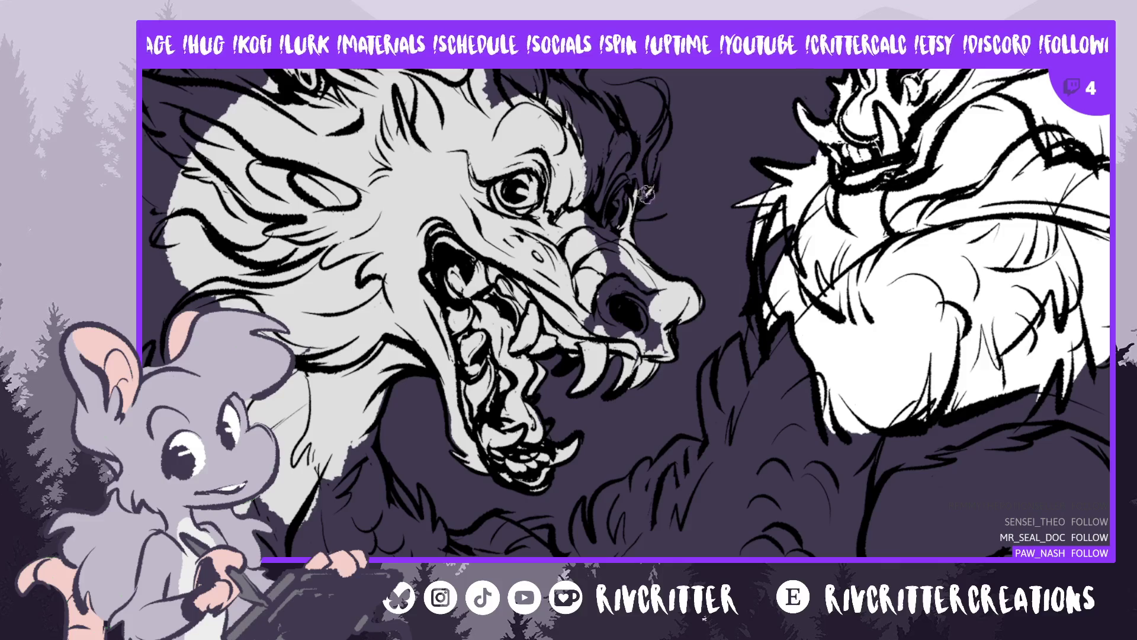
{"action": "mouse_move", "coordinate": [636, 201]}
{"action": "left_mouse_down"}
{"action": "mouse_move", "coordinate": [628, 178]}
{"action": "mouse_move", "coordinate": [619, 195]}
{"action": "mouse_move", "coordinate": [616, 172]}
{"action": "mouse_move", "coordinate": [599, 244]}
{"action": "left_mouse_up"}
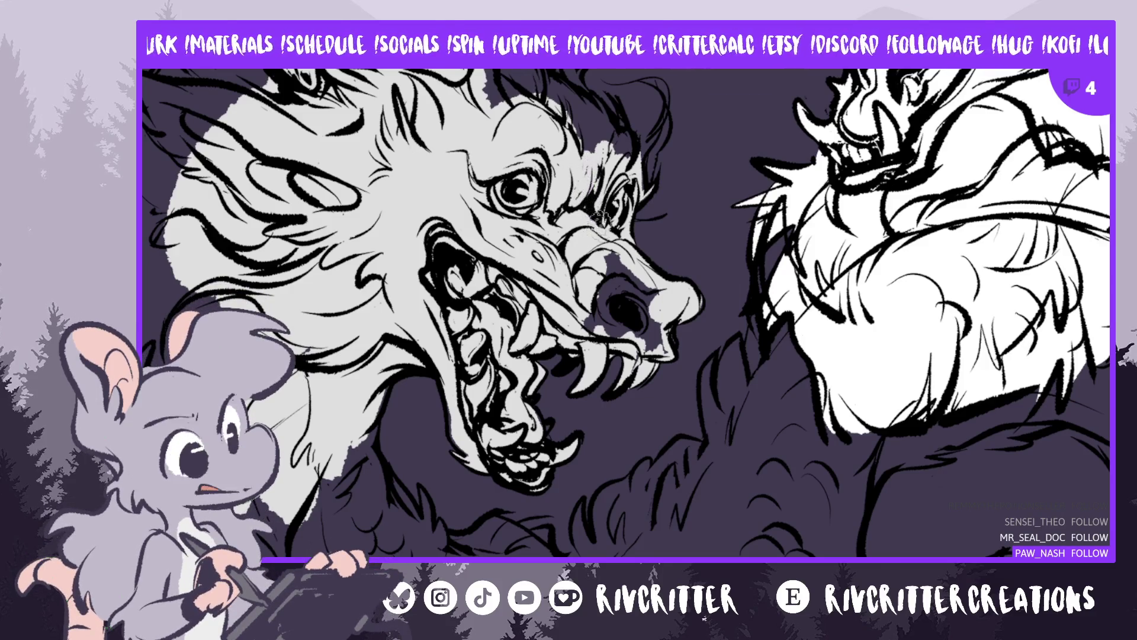
{"action": "mouse_move", "coordinate": [592, 255]}
{"action": "left_mouse_down"}
{"action": "mouse_move", "coordinate": [616, 297]}
{"action": "mouse_move", "coordinate": [604, 287]}
{"action": "left_mouse_up"}
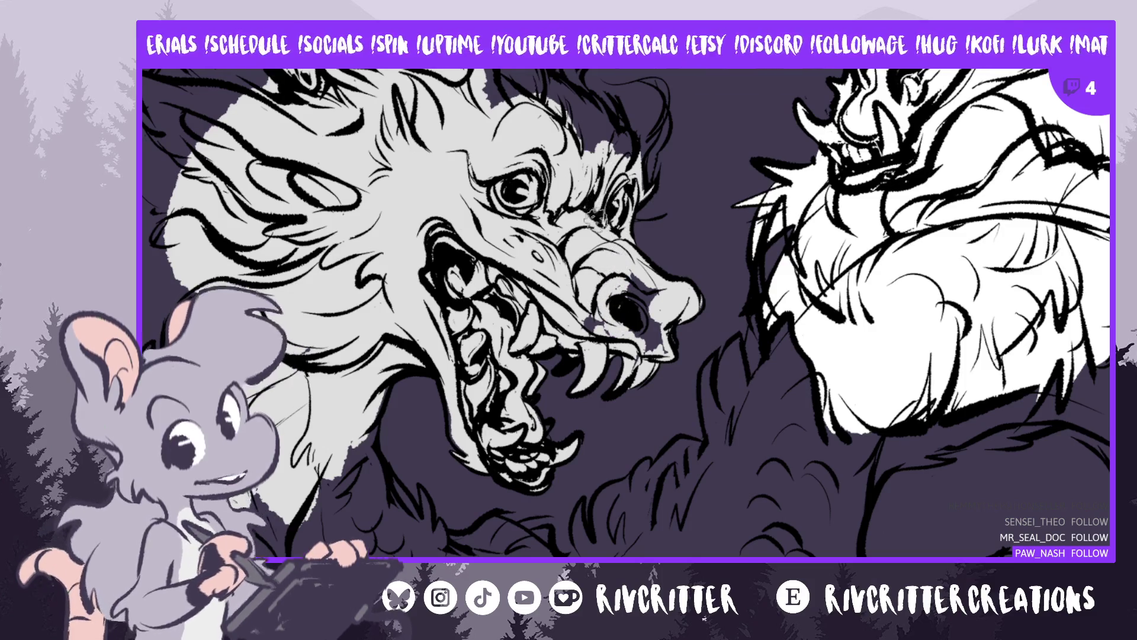
{"action": "left_click_drag", "start_coordinate": [610, 204], "coordinate": [619, 214]}
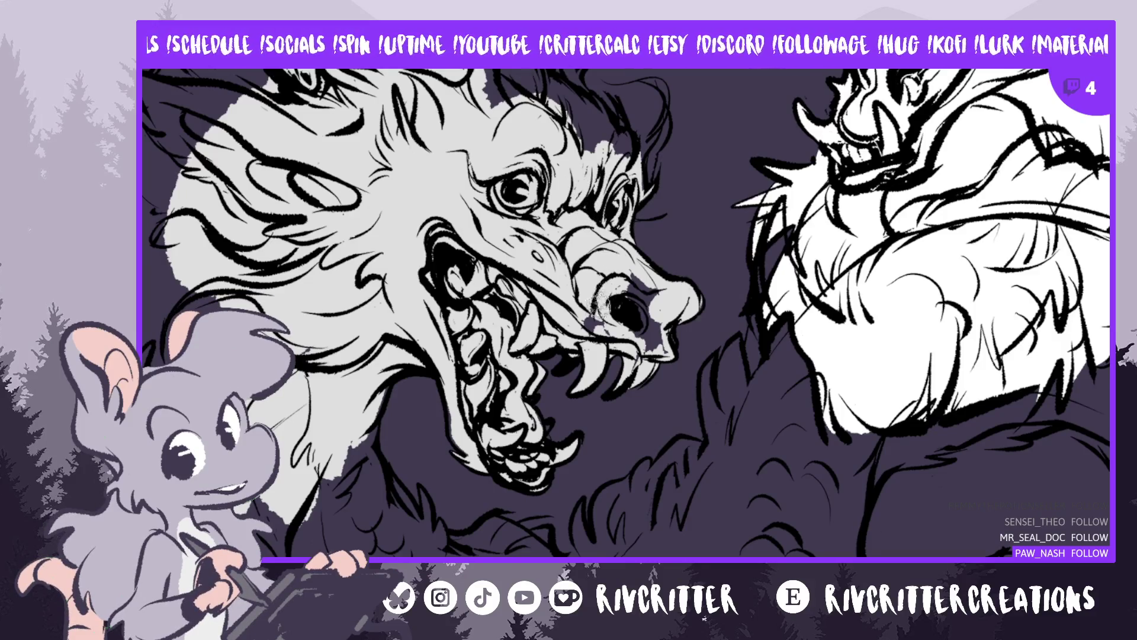
{"action": "mouse_move", "coordinate": [621, 272]}
{"action": "left_mouse_down"}
{"action": "mouse_move", "coordinate": [633, 319]}
{"action": "mouse_move", "coordinate": [661, 344]}
{"action": "left_mouse_up"}
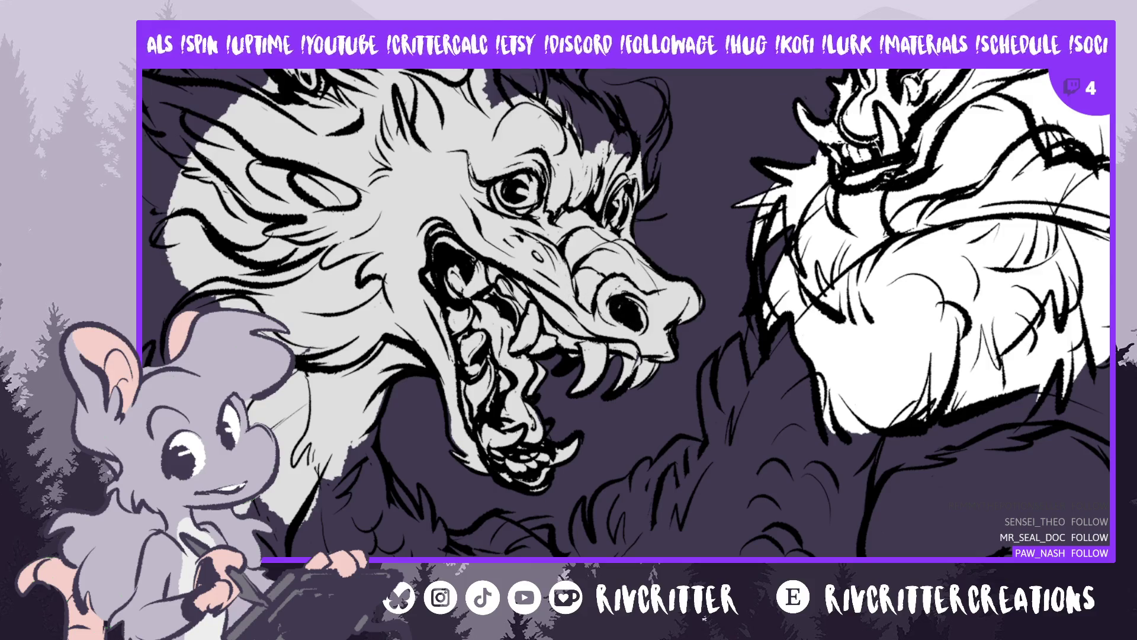
Fill the dragon's top-left horn with light grey from its tip downward
{"action": "scroll", "coordinate": [627, 321], "scroll_direction": "up", "scroll_amount": 5}
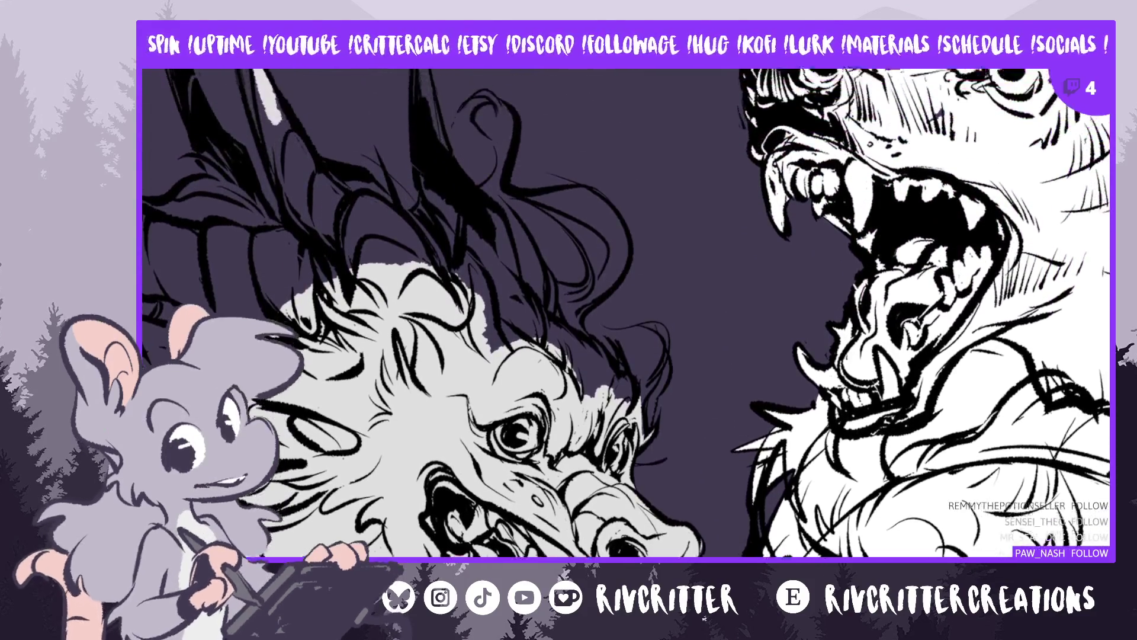
{"action": "scroll", "coordinate": [626, 321], "scroll_direction": "up", "scroll_amount": 1}
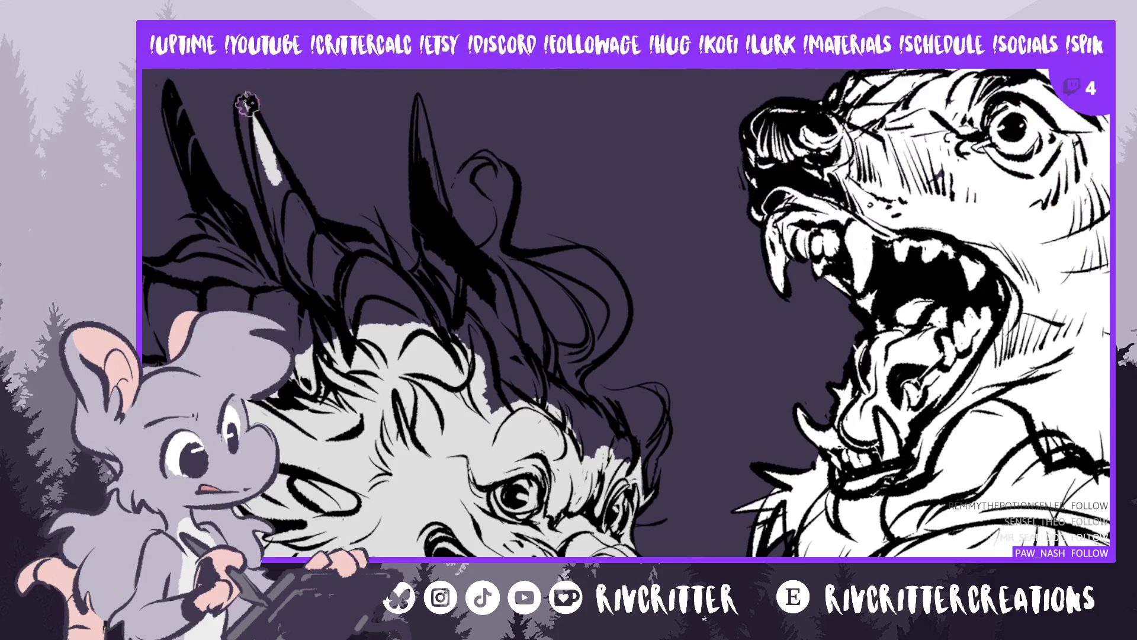
{"action": "mouse_move", "coordinate": [247, 104]}
{"action": "left_mouse_down"}
{"action": "mouse_move", "coordinate": [283, 191]}
{"action": "mouse_move", "coordinate": [268, 121]}
{"action": "left_mouse_up"}
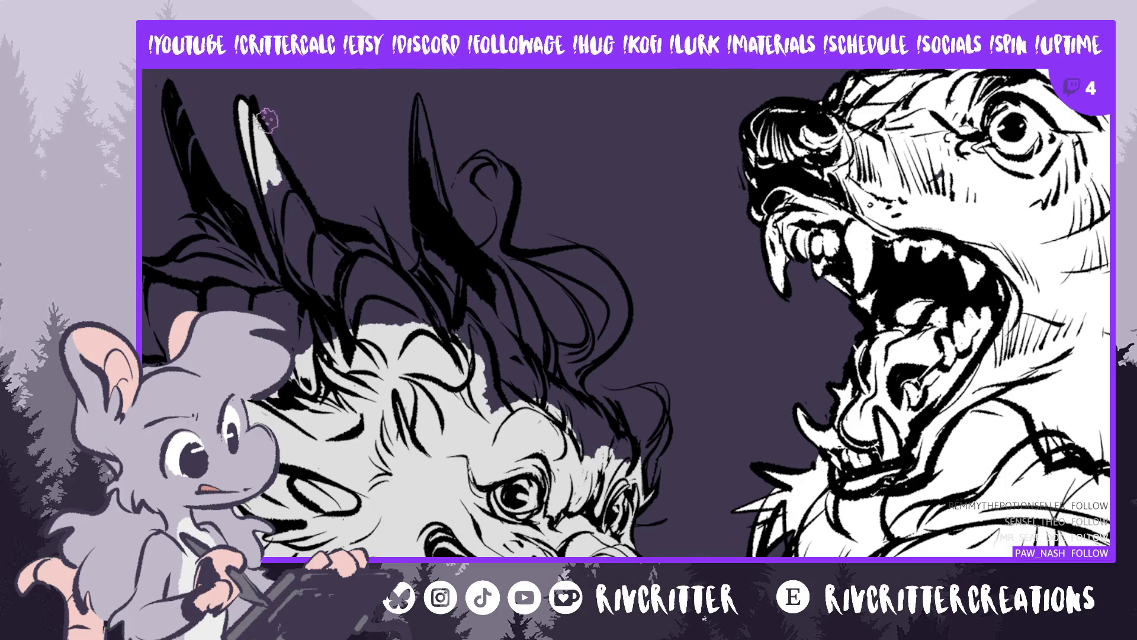
{"action": "mouse_move", "coordinate": [270, 178]}
{"action": "left_mouse_down"}
{"action": "mouse_move", "coordinate": [256, 175]}
{"action": "mouse_move", "coordinate": [293, 260]}
{"action": "mouse_move", "coordinate": [308, 237]}
{"action": "mouse_move", "coordinate": [270, 154]}
{"action": "mouse_move", "coordinate": [320, 240]}
{"action": "mouse_move", "coordinate": [280, 169]}
{"action": "mouse_move", "coordinate": [319, 232]}
{"action": "mouse_move", "coordinate": [299, 205]}
{"action": "mouse_move", "coordinate": [288, 227]}
{"action": "left_mouse_up"}
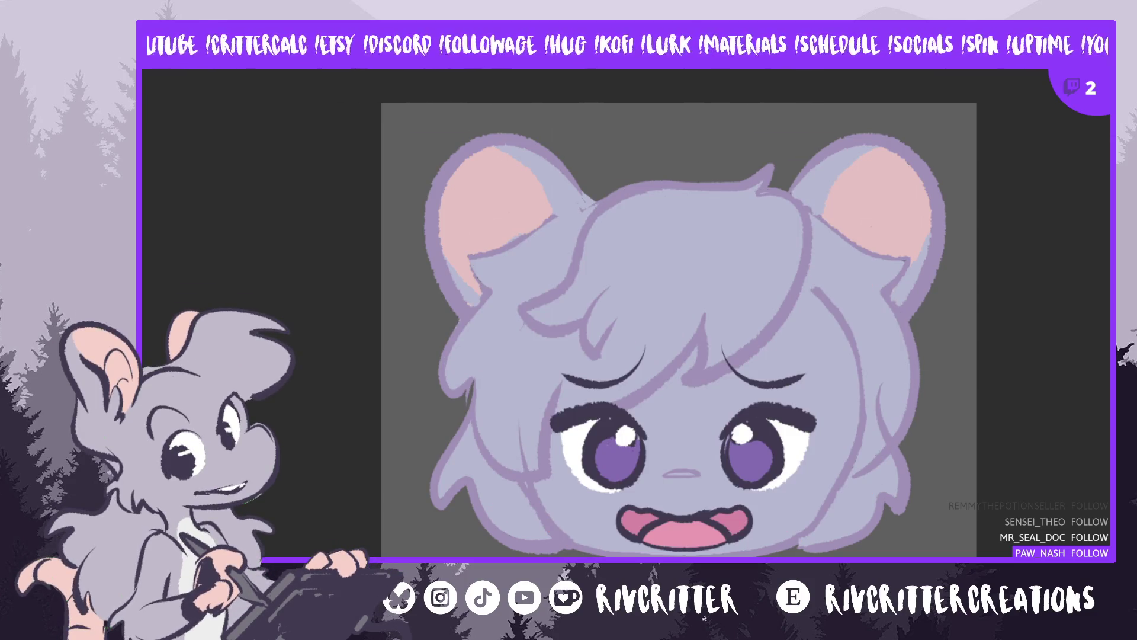
Cycle through open documents to the back-view mouse artwork and undo its pink curved stroke
{"action": "key", "text": "ctrl+Tab"}
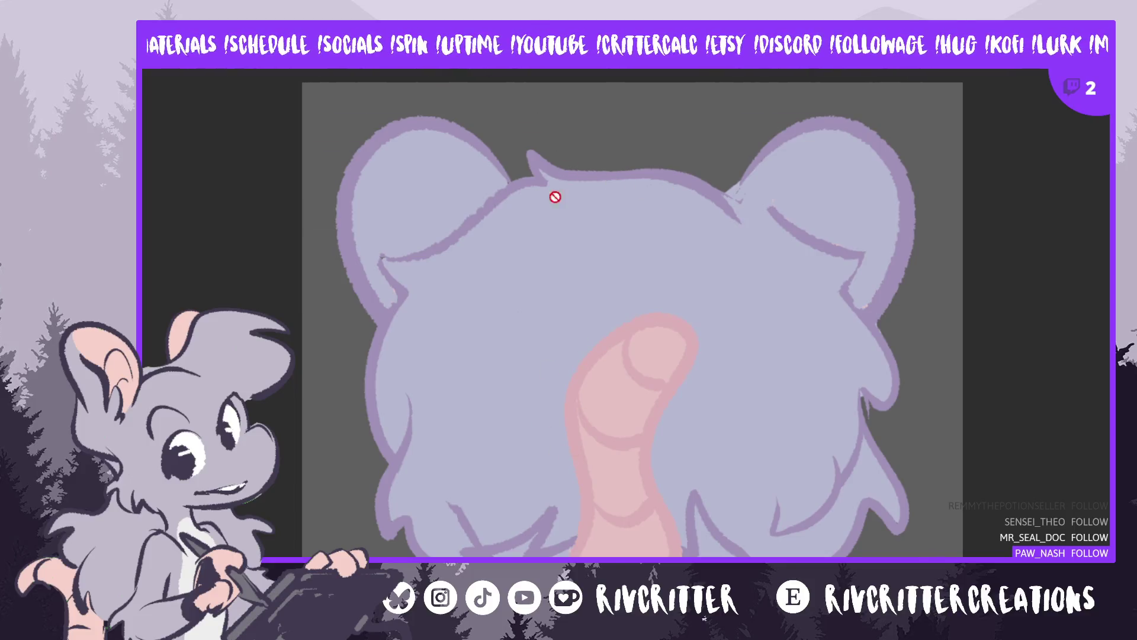
{"action": "scroll", "coordinate": [515, 260], "scroll_direction": "down", "scroll_amount": 1}
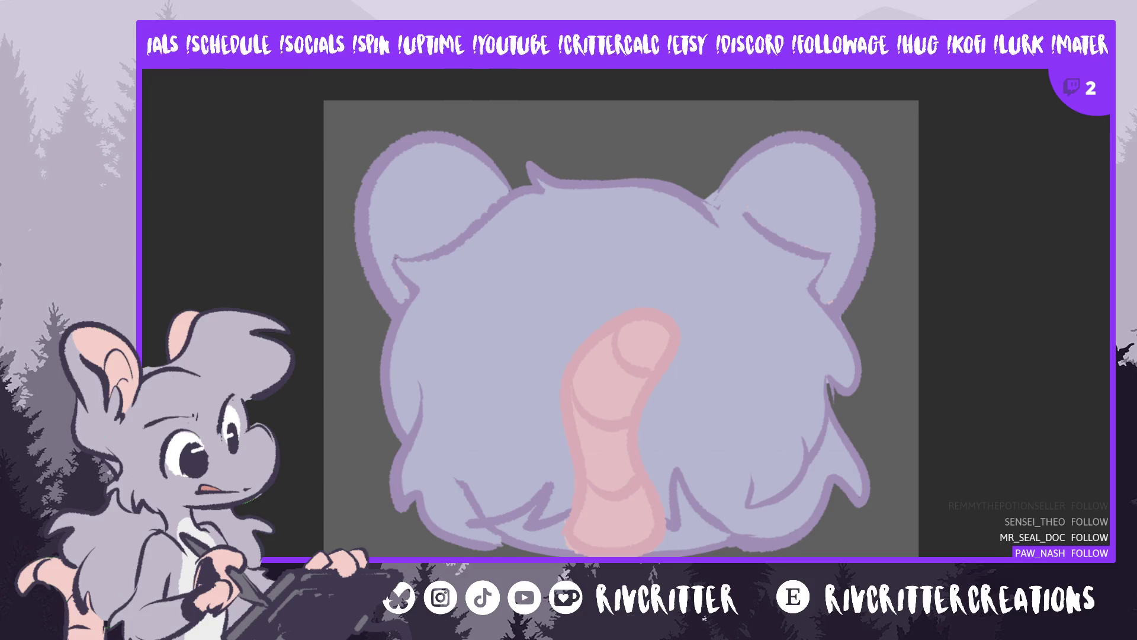
{"action": "key", "text": "ctrl+Tab"}
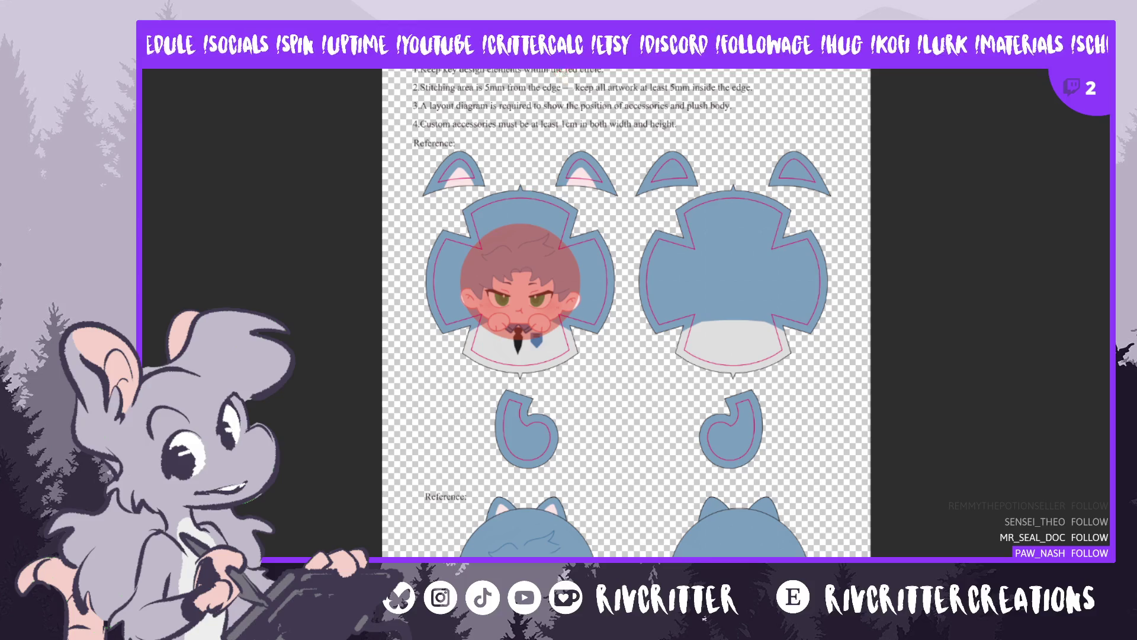
{"action": "key", "text": "ctrl+Tab"}
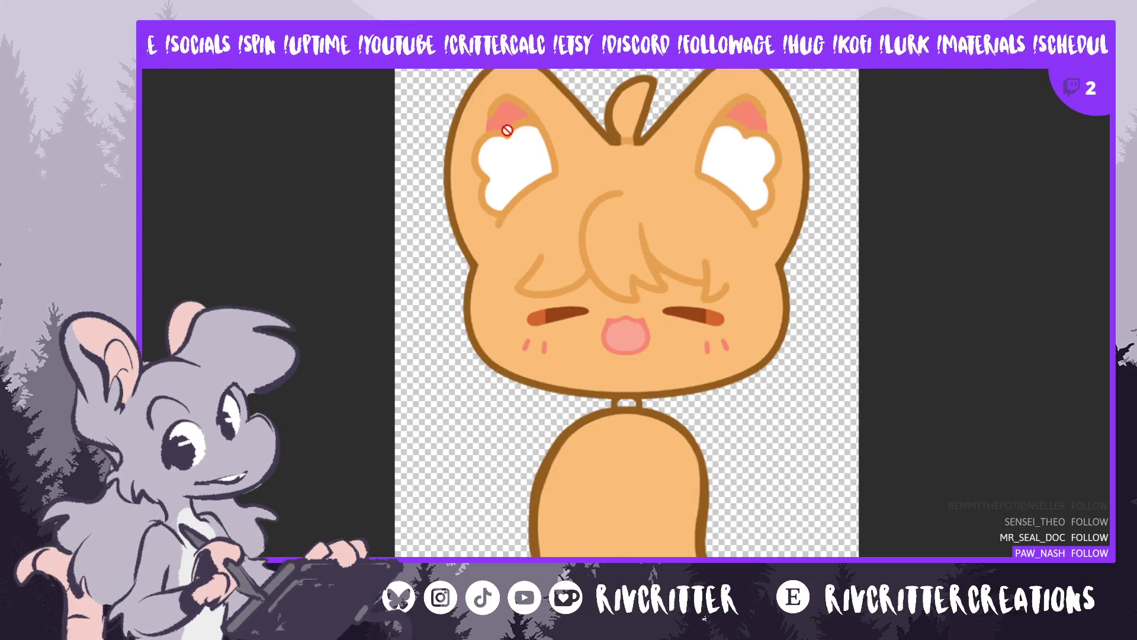
{"action": "key", "text": "ctrl+Tab"}
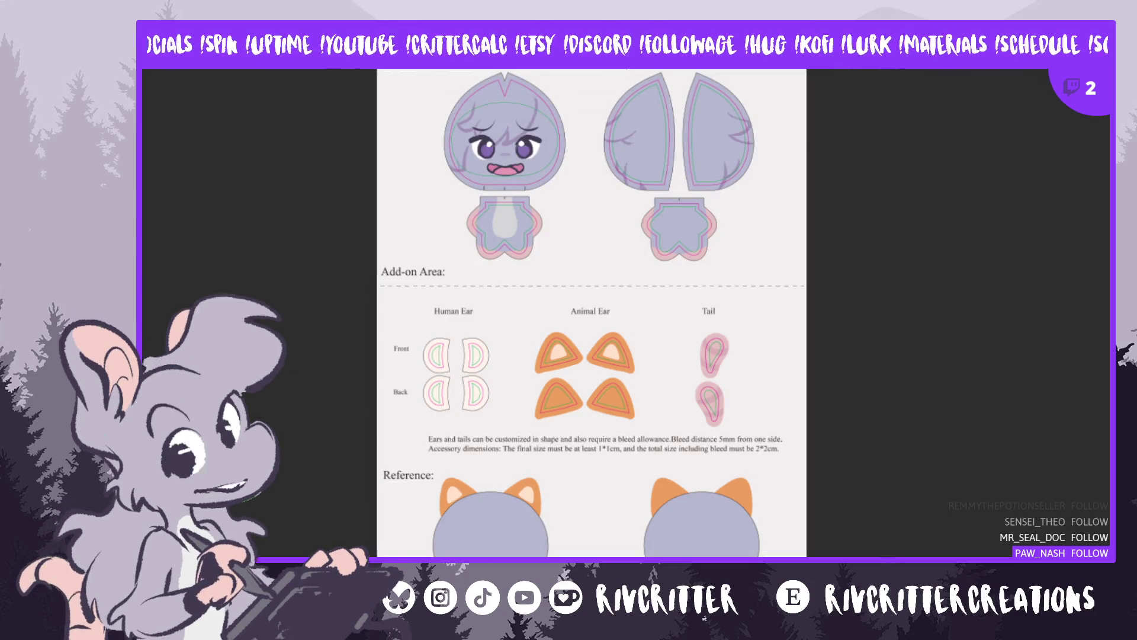
{"action": "key", "text": "ctrl+Tab"}
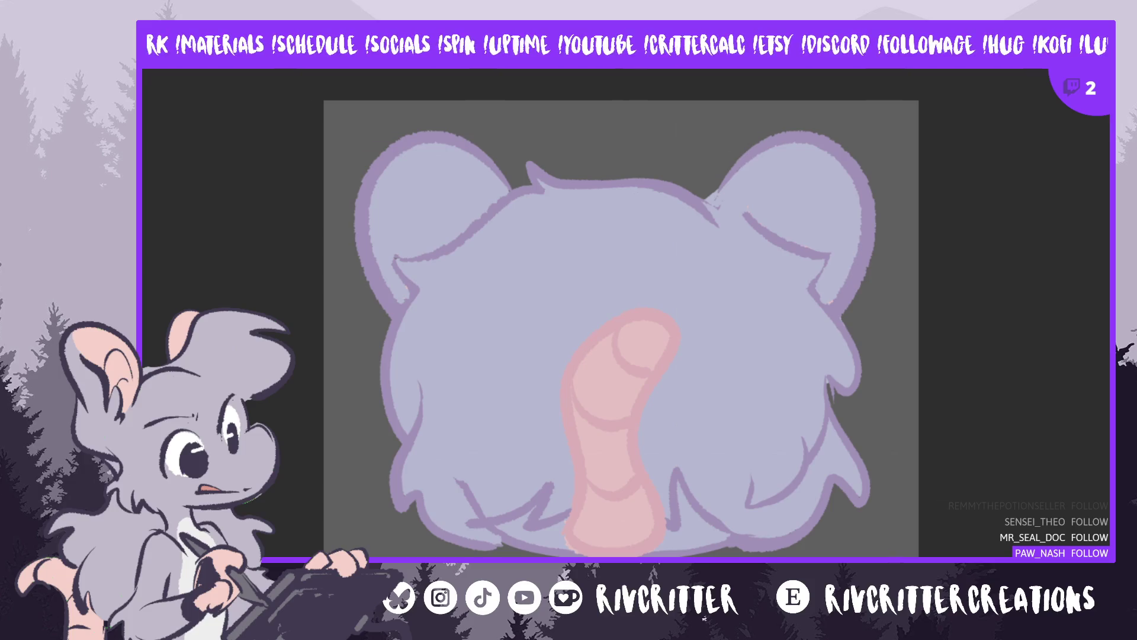
{"action": "key", "text": "ctrl+z"}
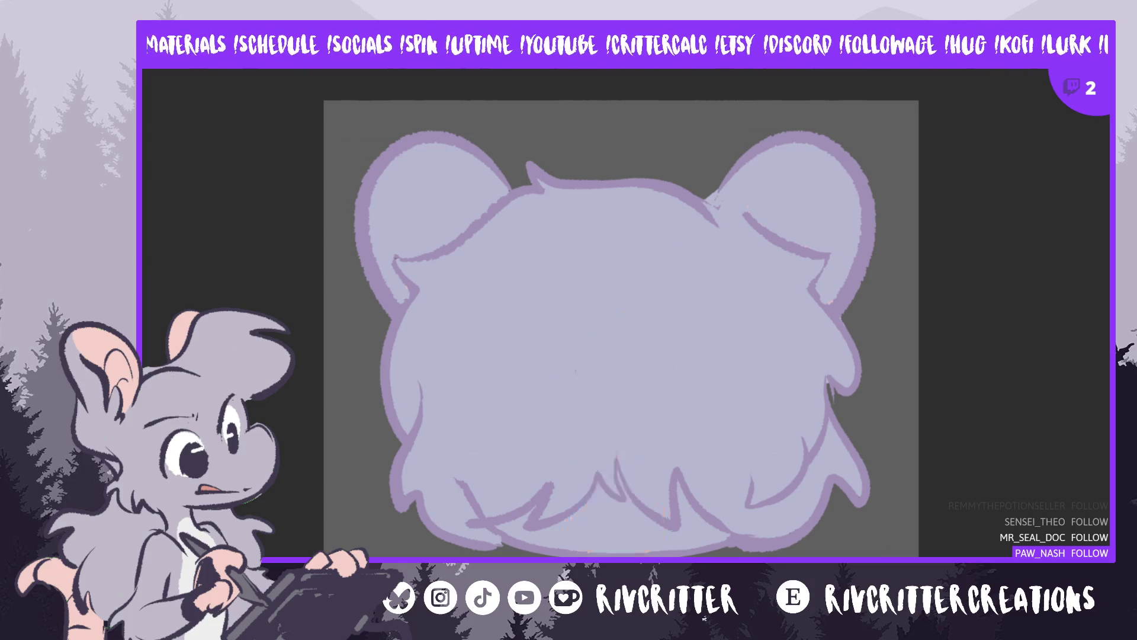
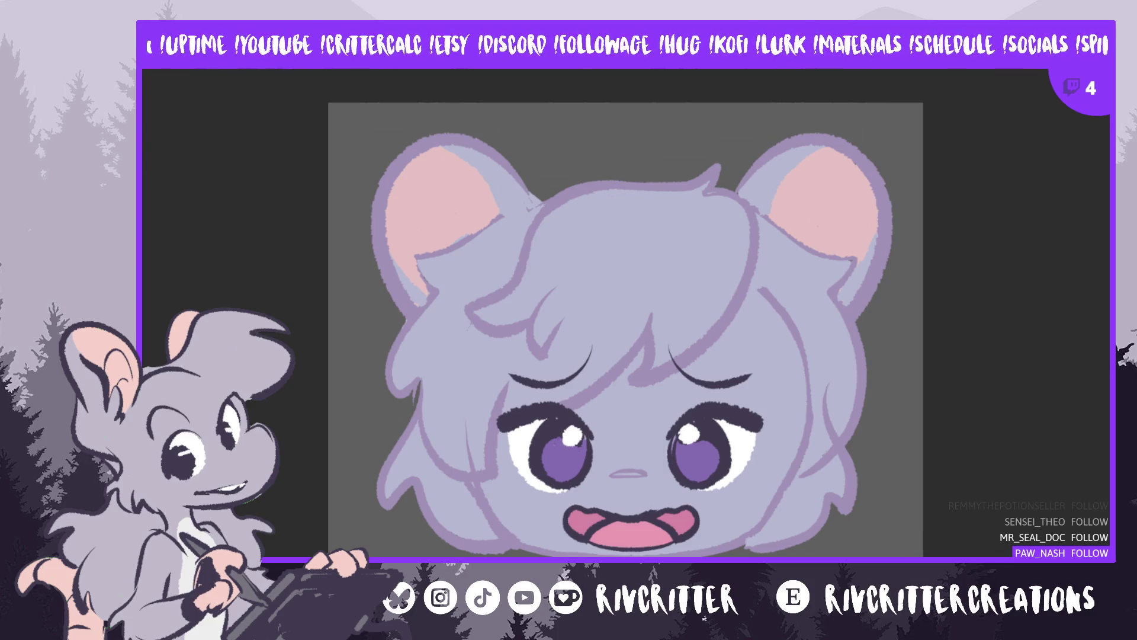
Hide the face details on the plush head drawing, then move to the pattern template document
{"action": "mouse_move", "coordinate": [626, 329]}
{"action": "left_mouse_down"}
{"action": "mouse_move", "coordinate": [678, 329]}
{"action": "mouse_move", "coordinate": [538, 330]}
{"action": "mouse_move", "coordinate": [597, 329]}
{"action": "left_mouse_up"}
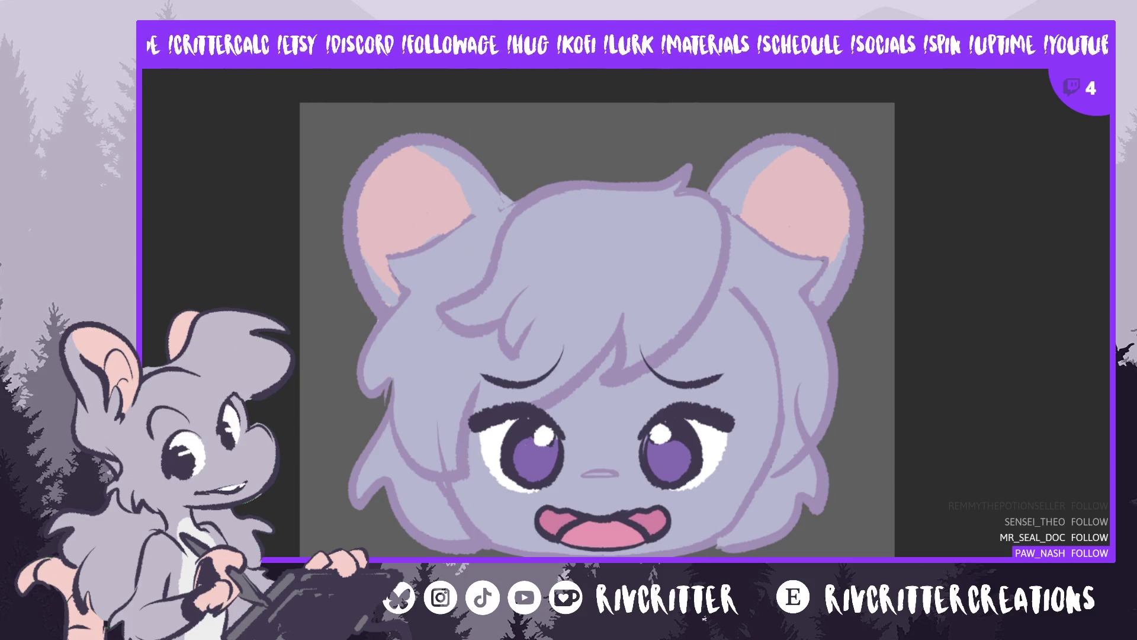
{"action": "key", "text": "ctrl+Tab"}
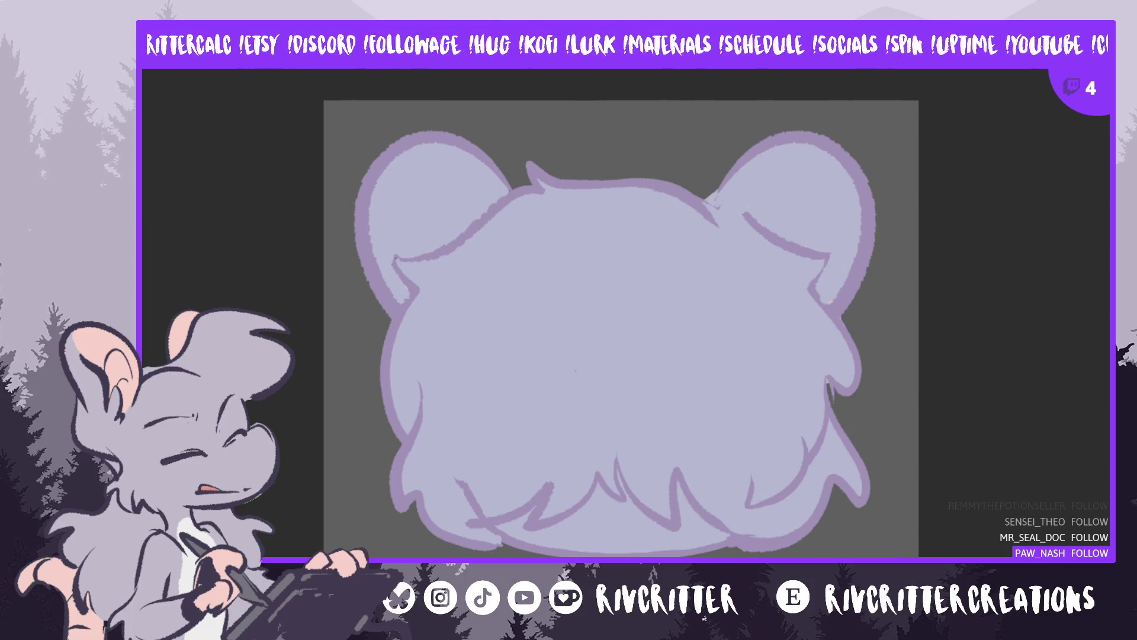
{"action": "key", "text": "ctrl+Tab"}
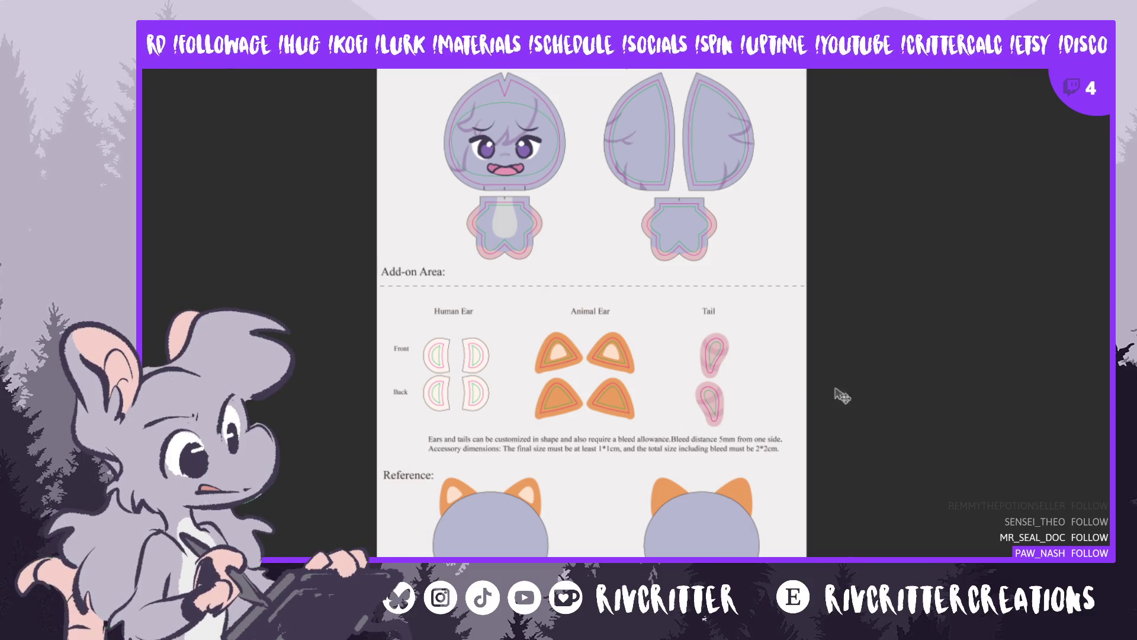
{"action": "scroll", "coordinate": [734, 415], "scroll_direction": "up", "scroll_amount": 1}
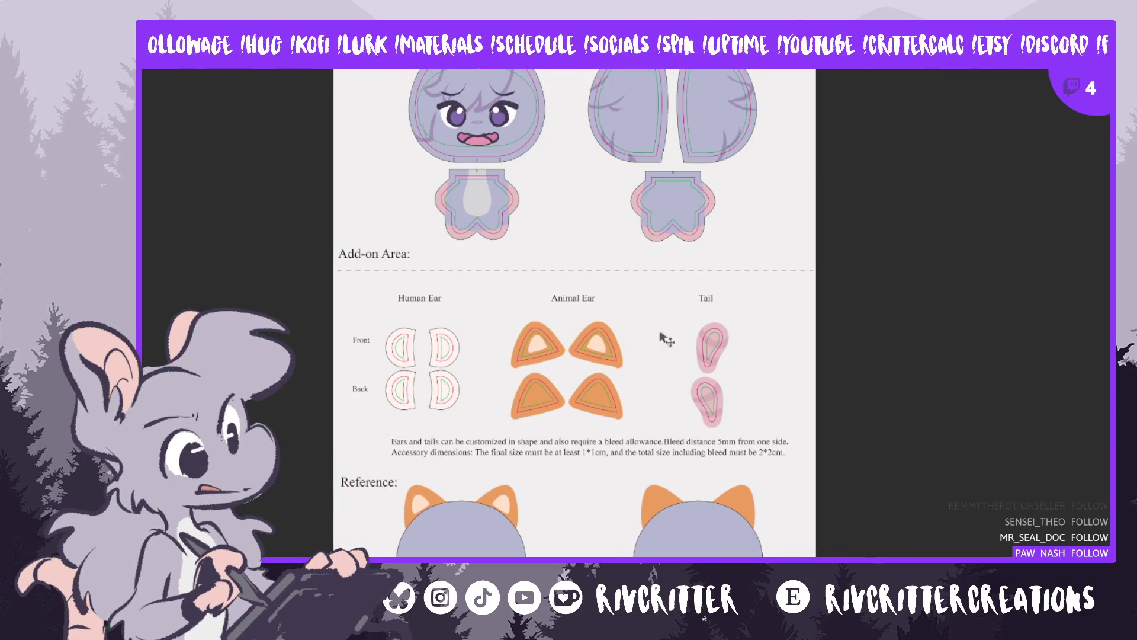
{"action": "scroll", "coordinate": [998, 352], "scroll_direction": "up", "scroll_amount": 1}
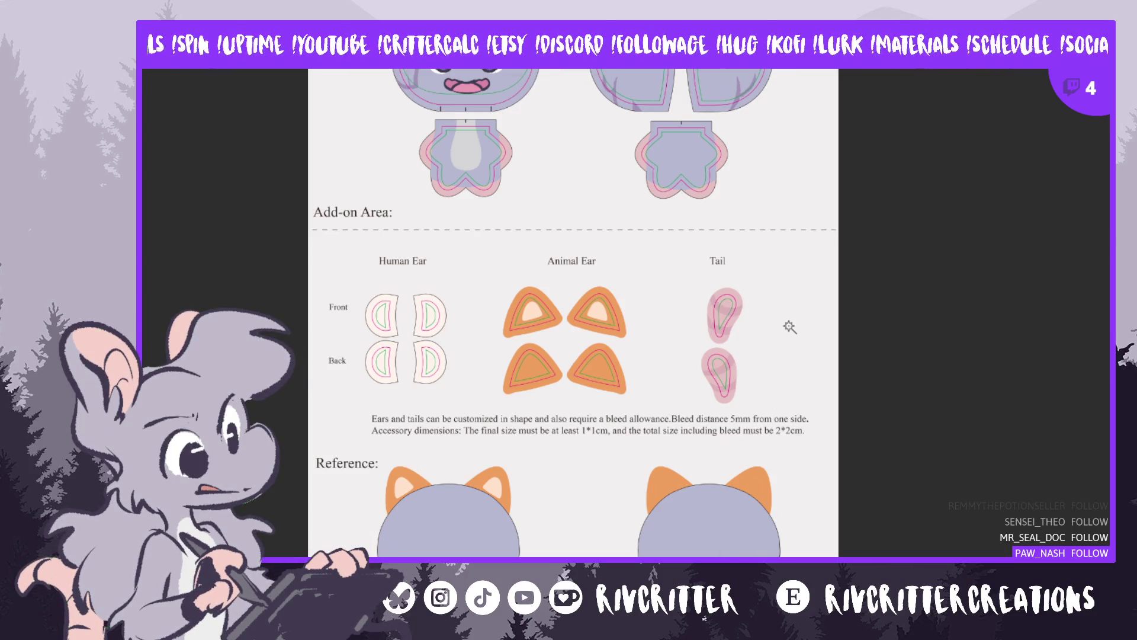
{"action": "scroll", "coordinate": [574, 313], "scroll_direction": "down", "scroll_amount": 1}
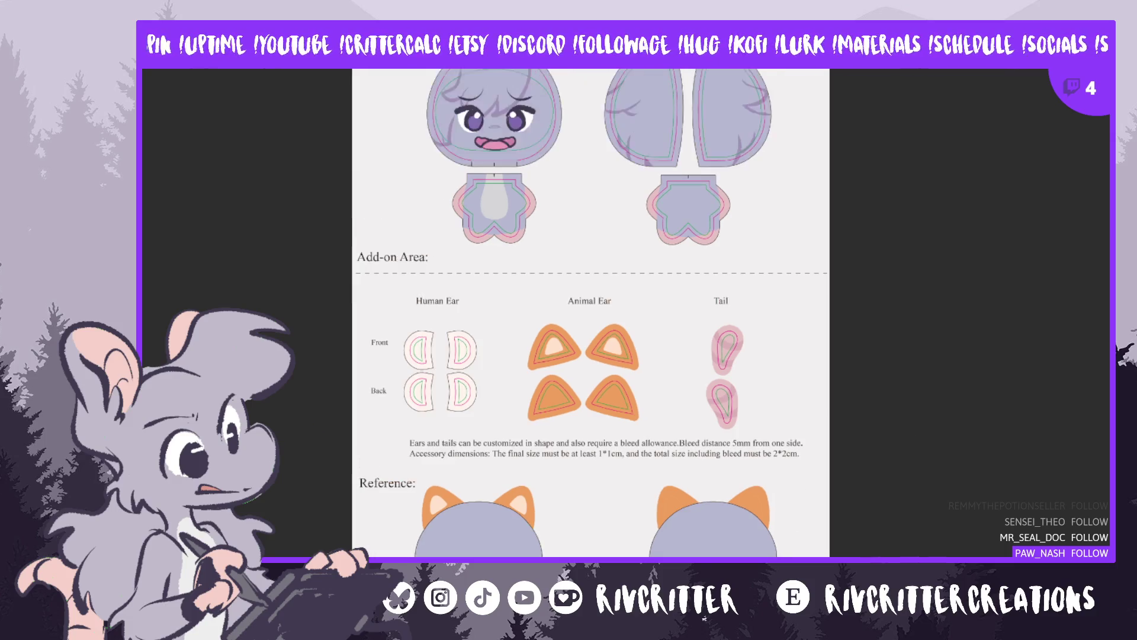
{"action": "scroll", "coordinate": [615, 313], "scroll_direction": "up", "scroll_amount": 2}
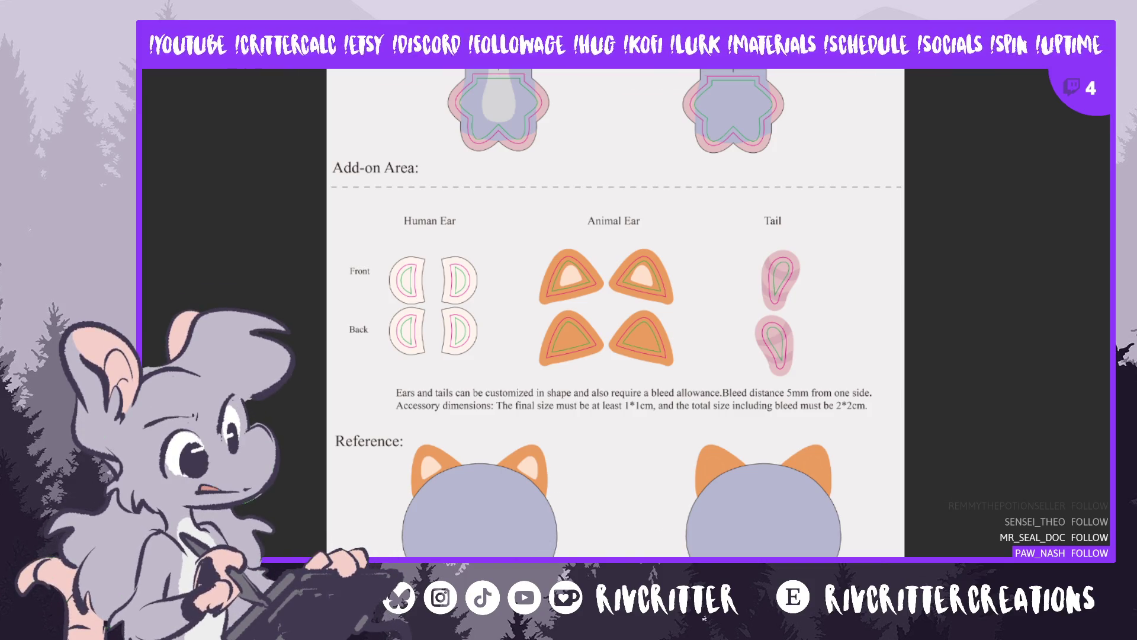
Zoom into the template's Reference section showing the front and back plush figures
{"action": "scroll", "coordinate": [616, 314], "scroll_direction": "down", "scroll_amount": 5}
{"action": "key", "text": "ctrl+plus"}
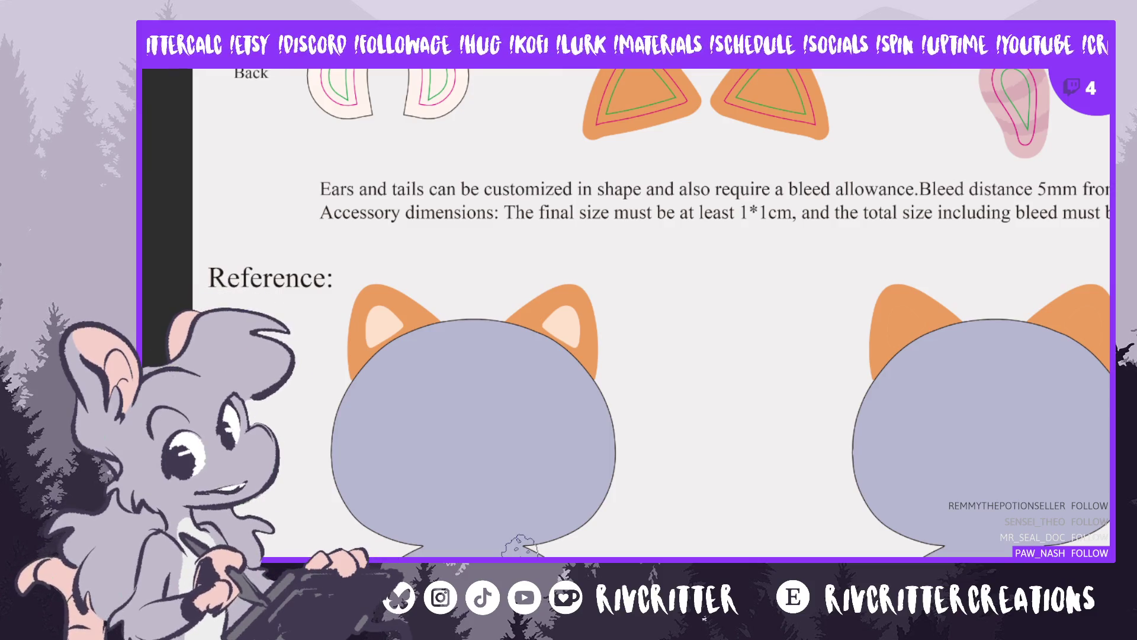
{"action": "scroll", "coordinate": [480, 551], "scroll_direction": "down", "scroll_amount": 3}
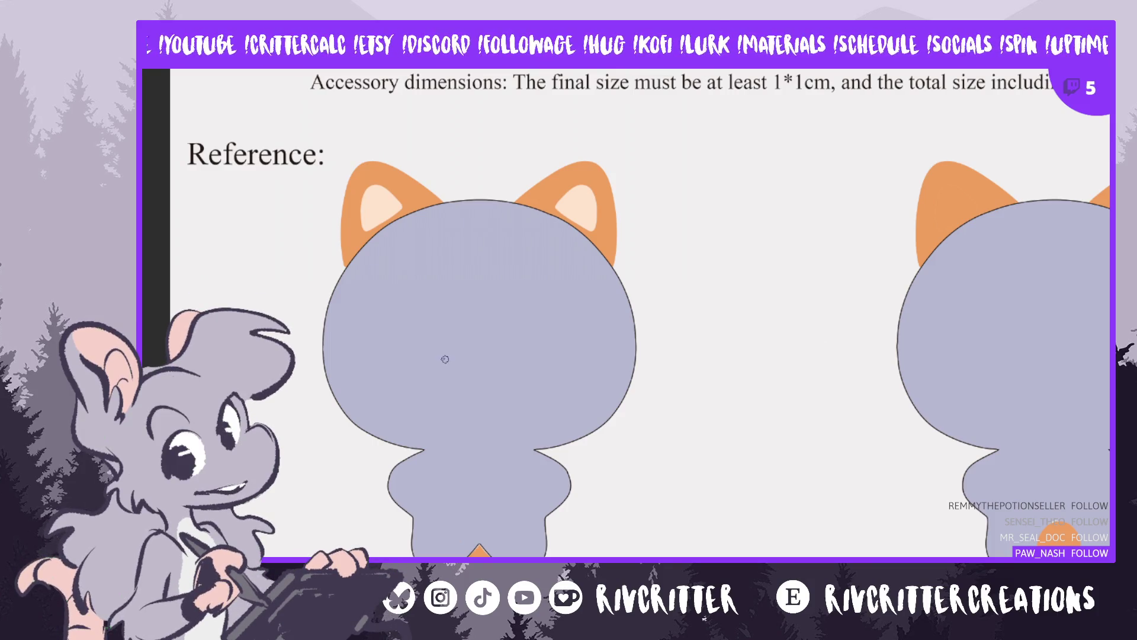
{"action": "scroll", "coordinate": [733, 325], "scroll_direction": "down", "scroll_amount": 3, "text": "ctrl"}
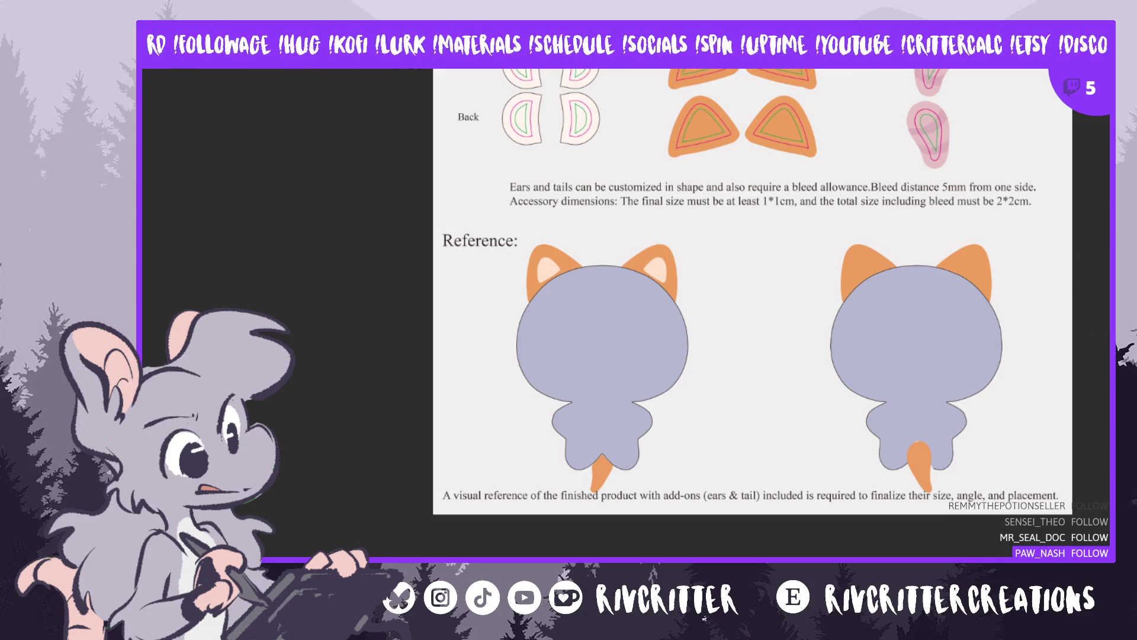
{"action": "scroll", "coordinate": [752, 314], "scroll_direction": "up", "scroll_amount": 3}
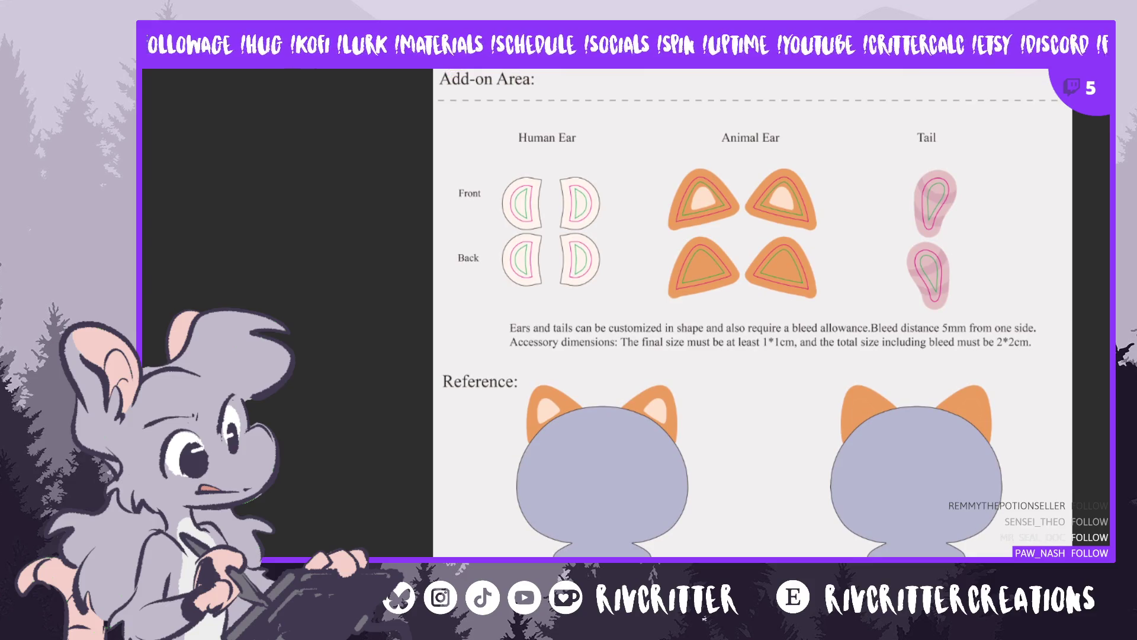
{"action": "scroll", "coordinate": [901, 536], "scroll_direction": "right", "scroll_amount": 2}
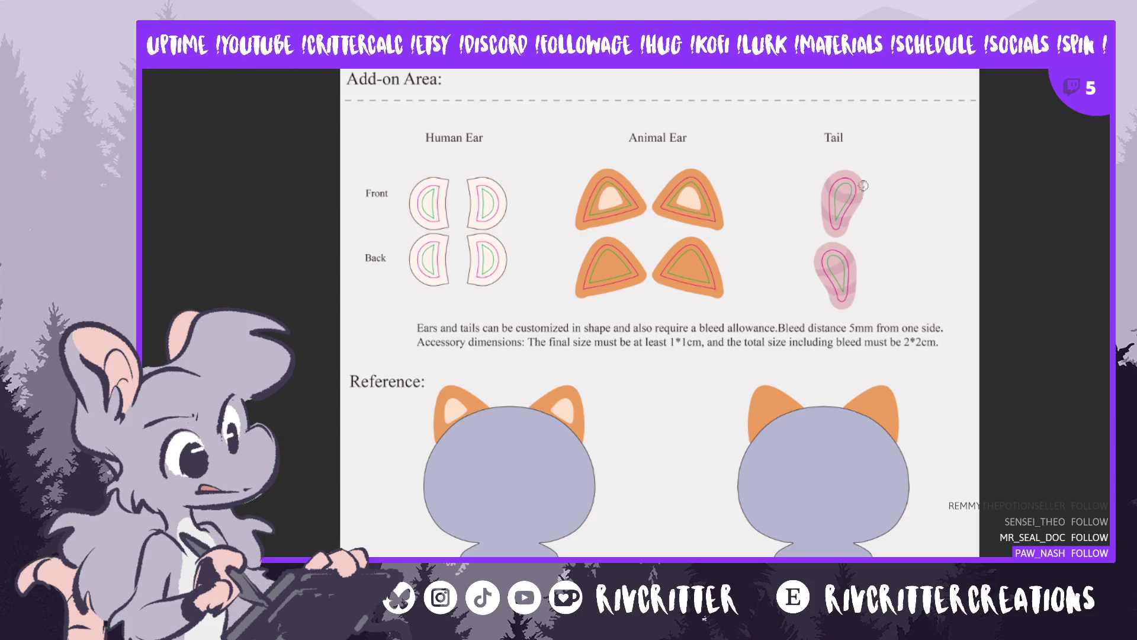
Scroll around the Reference section to frame the front and back head silhouettes
{"action": "scroll", "coordinate": [707, 484], "scroll_direction": "up", "scroll_amount": 2}
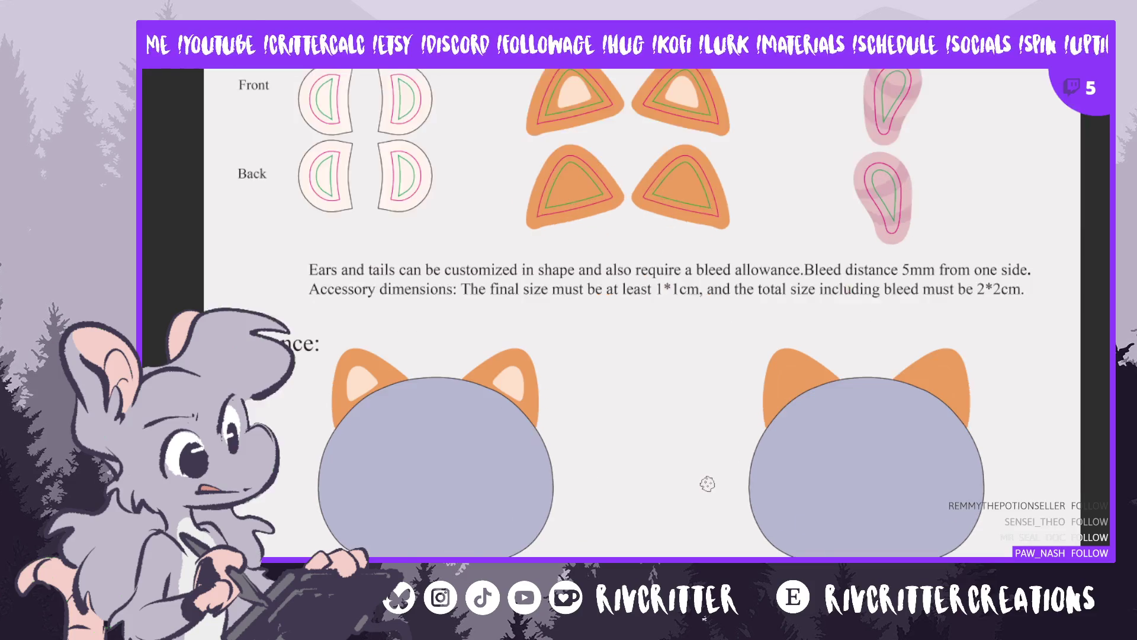
{"action": "scroll", "coordinate": [708, 483], "scroll_direction": "down", "scroll_amount": 6}
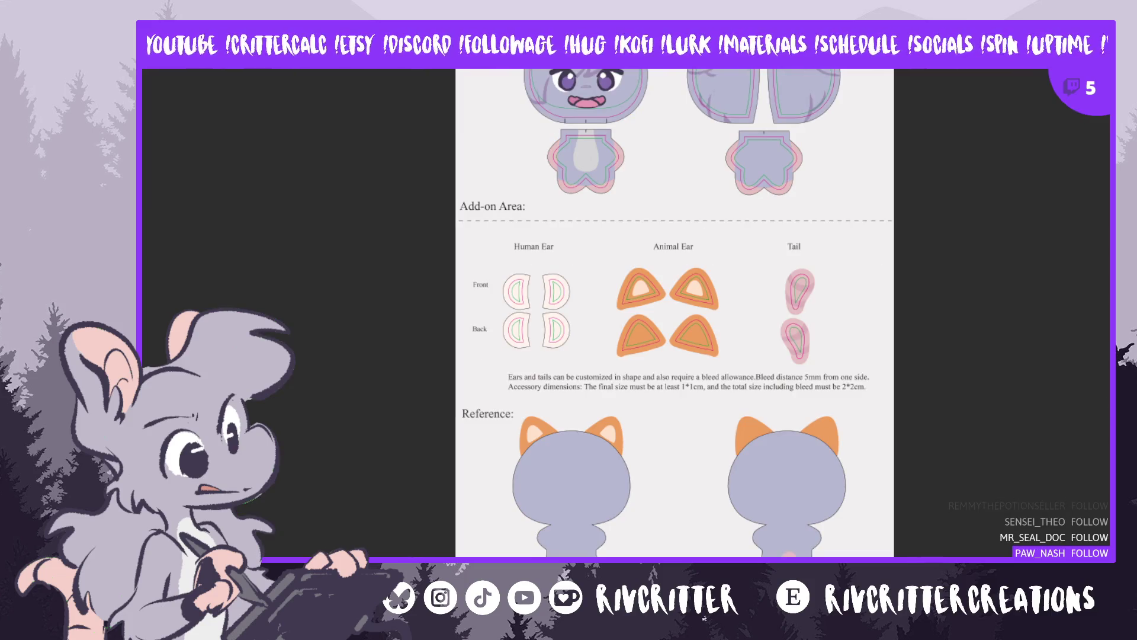
{"action": "scroll", "coordinate": [596, 551], "scroll_direction": "up", "scroll_amount": 6}
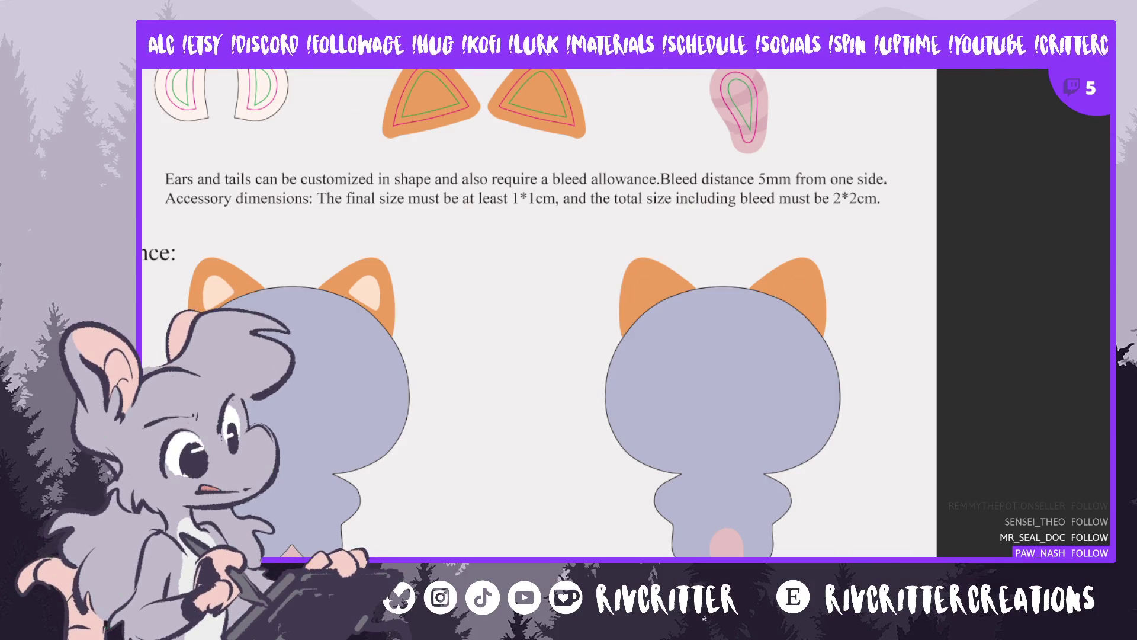
{"action": "scroll", "coordinate": [592, 320], "scroll_direction": "left", "scroll_amount": 3}
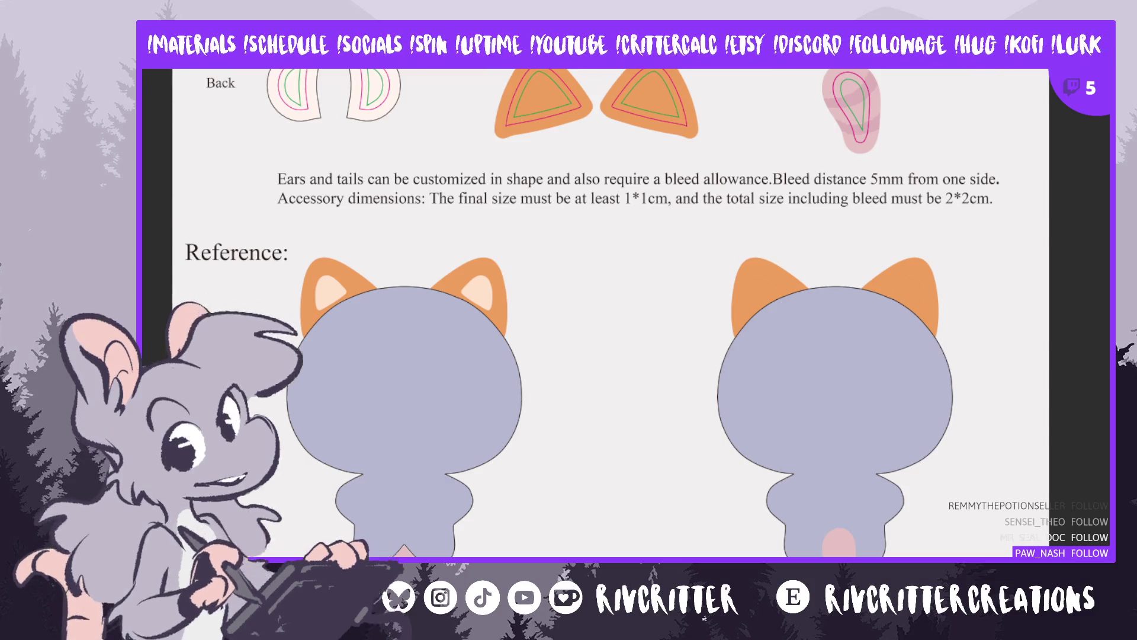
{"action": "scroll", "coordinate": [610, 296], "scroll_direction": "up", "scroll_amount": 2}
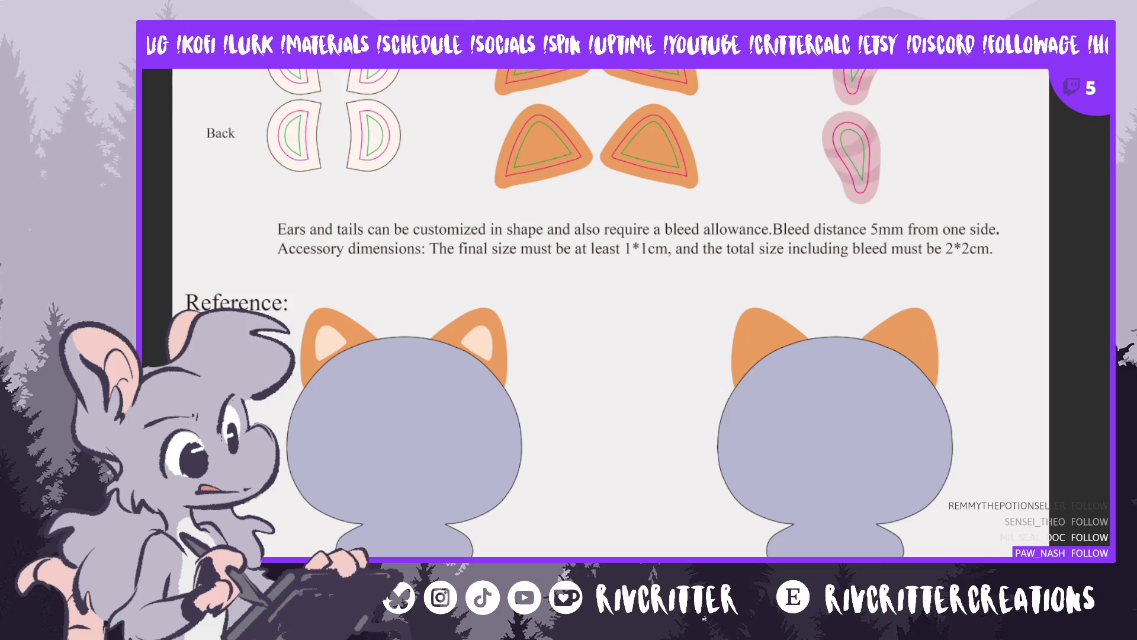
{"action": "scroll", "coordinate": [626, 314], "scroll_direction": "left", "scroll_amount": 2}
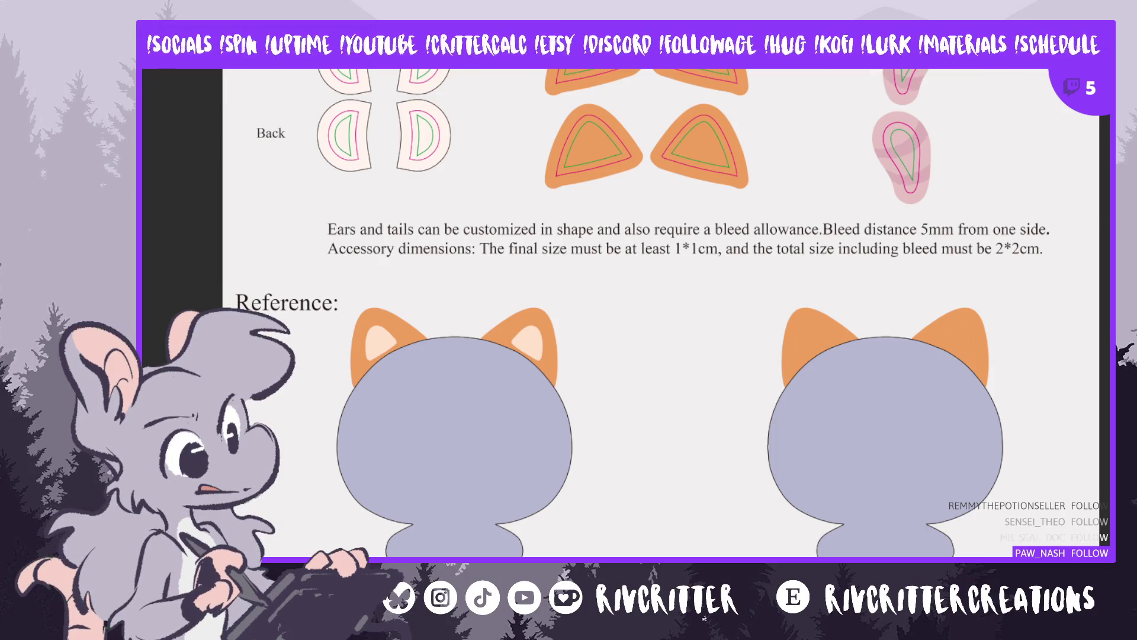
{"action": "scroll", "coordinate": [660, 314], "scroll_direction": "up", "scroll_amount": 8}
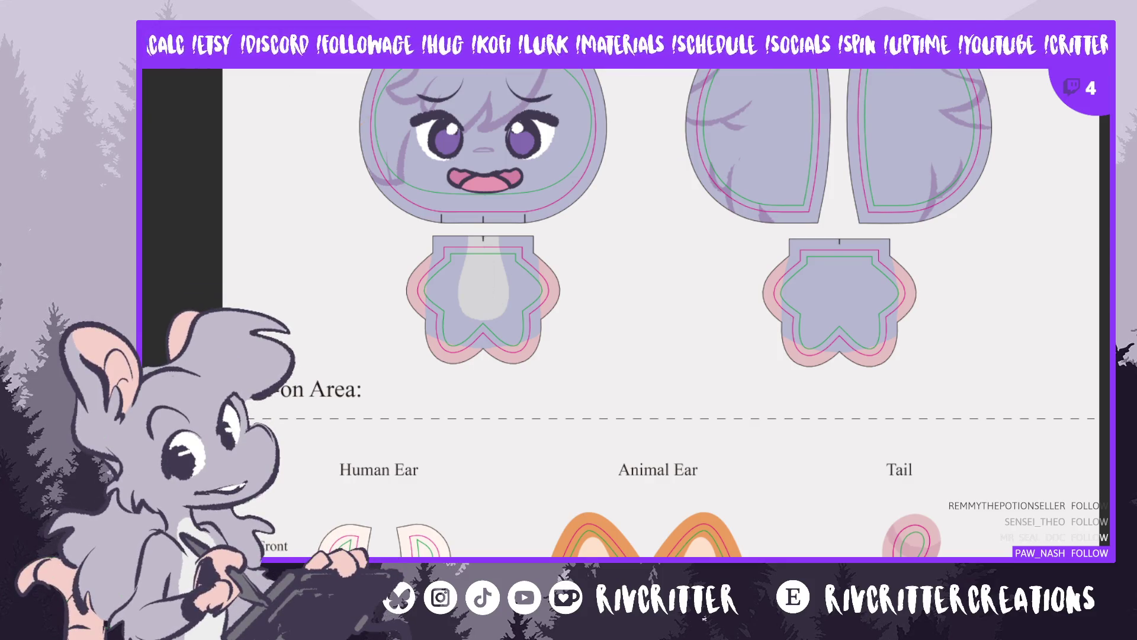
Cycle through the blue template, emote canvases, head base and creature sketch, returning to the pattern template
{"action": "key", "text": "alt+Tab"}
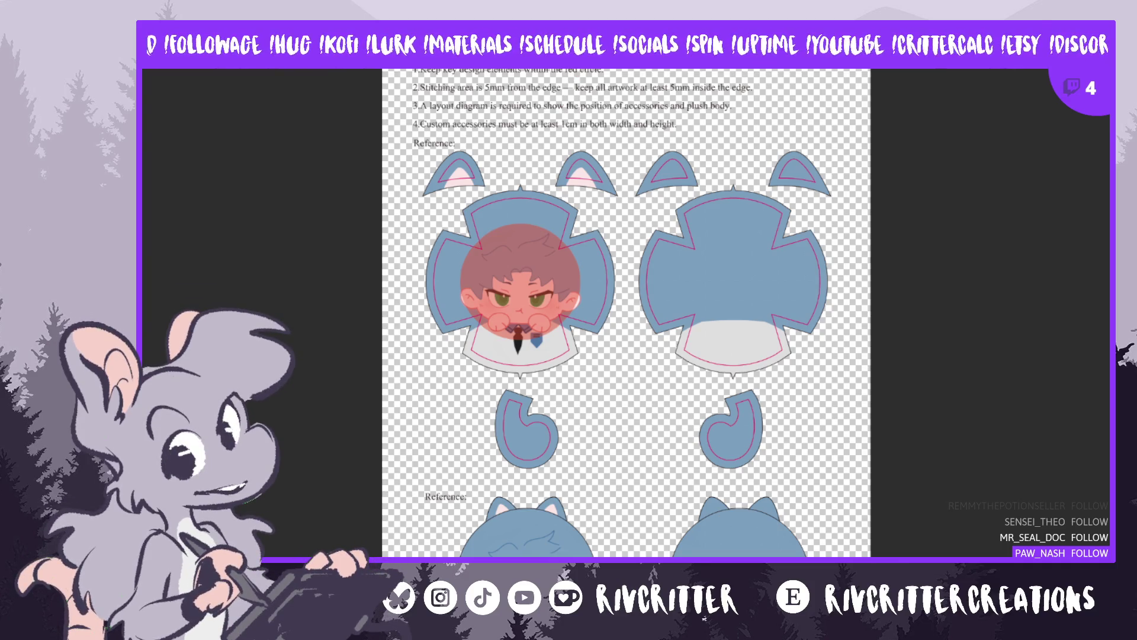
{"action": "key", "text": "alt+Tab"}
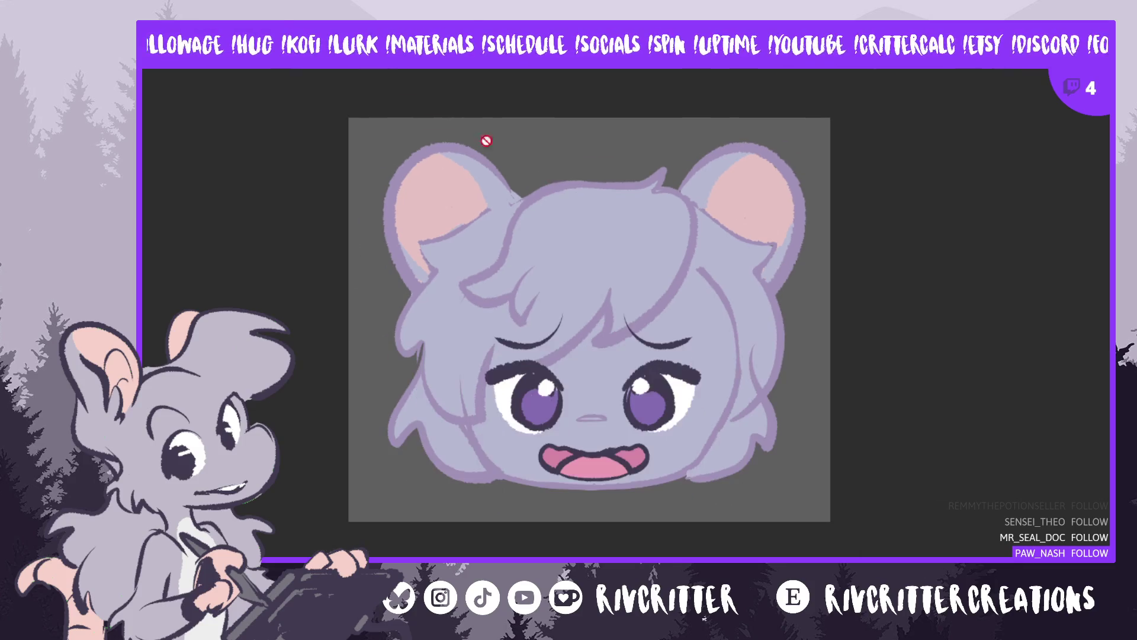
{"action": "key", "text": "ctrl+Tab"}
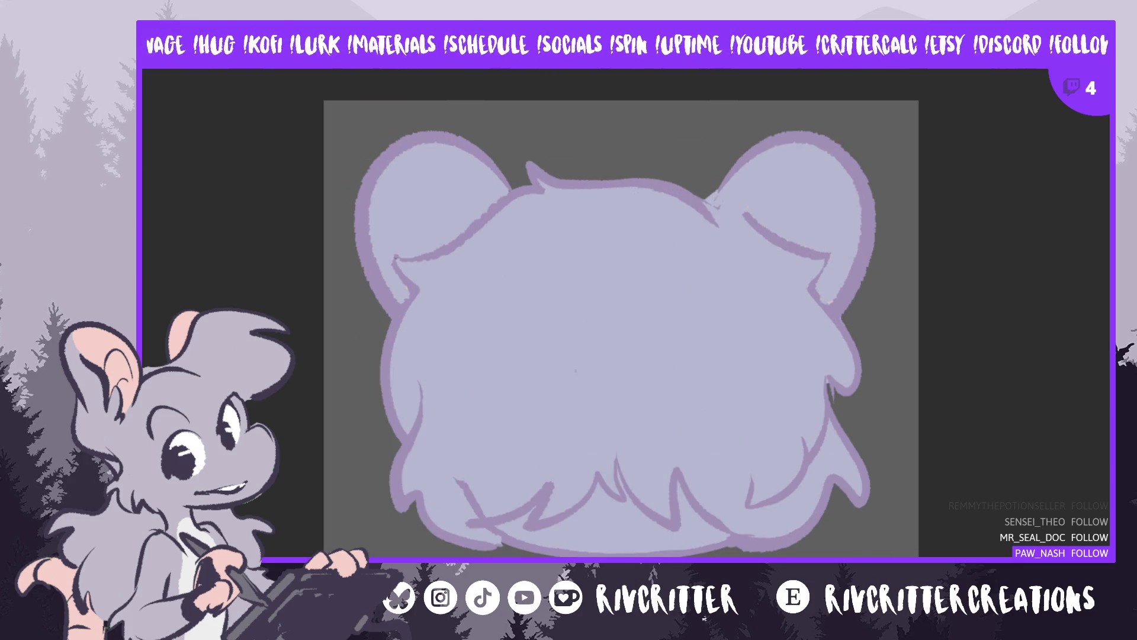
{"action": "key", "text": "alt+Tab"}
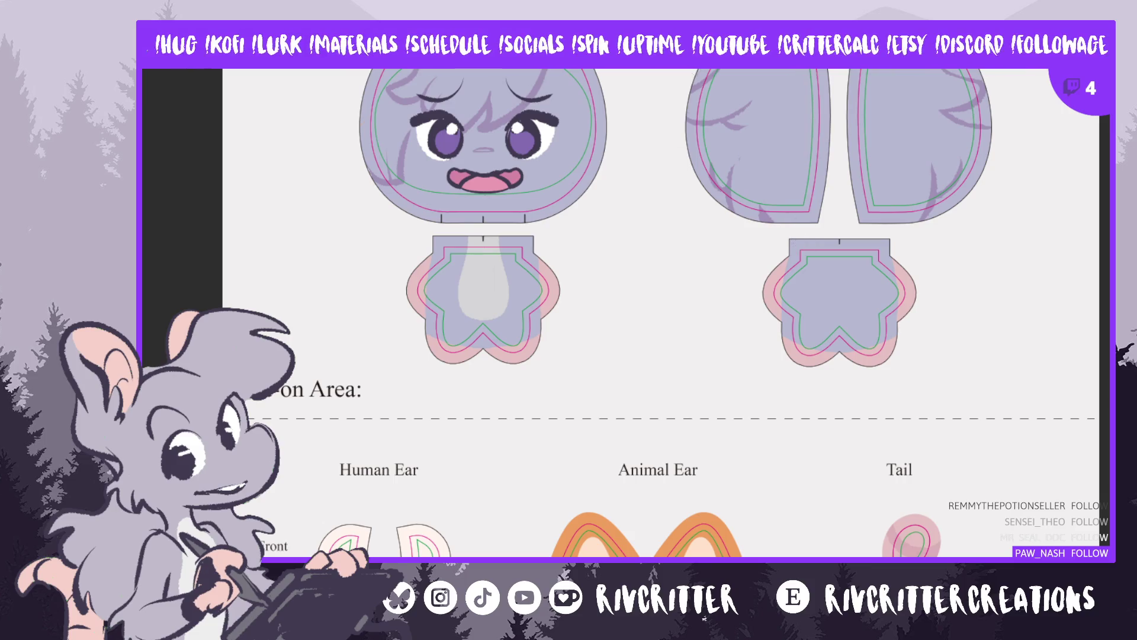
{"action": "key", "text": "alt+Tab"}
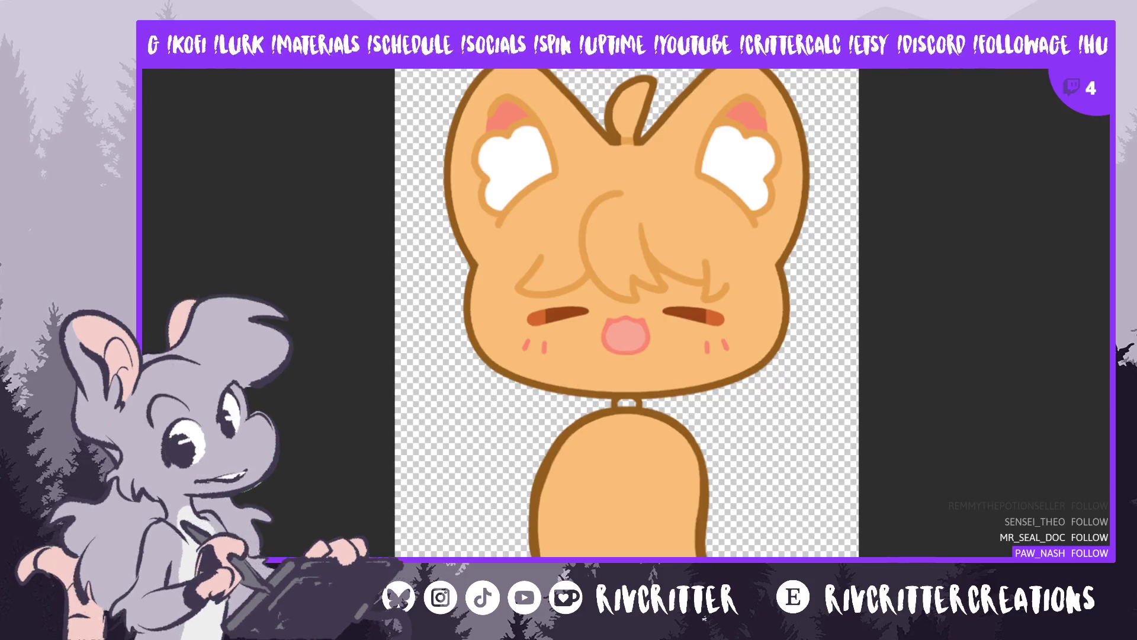
{"action": "key", "text": "alt+Tab"}
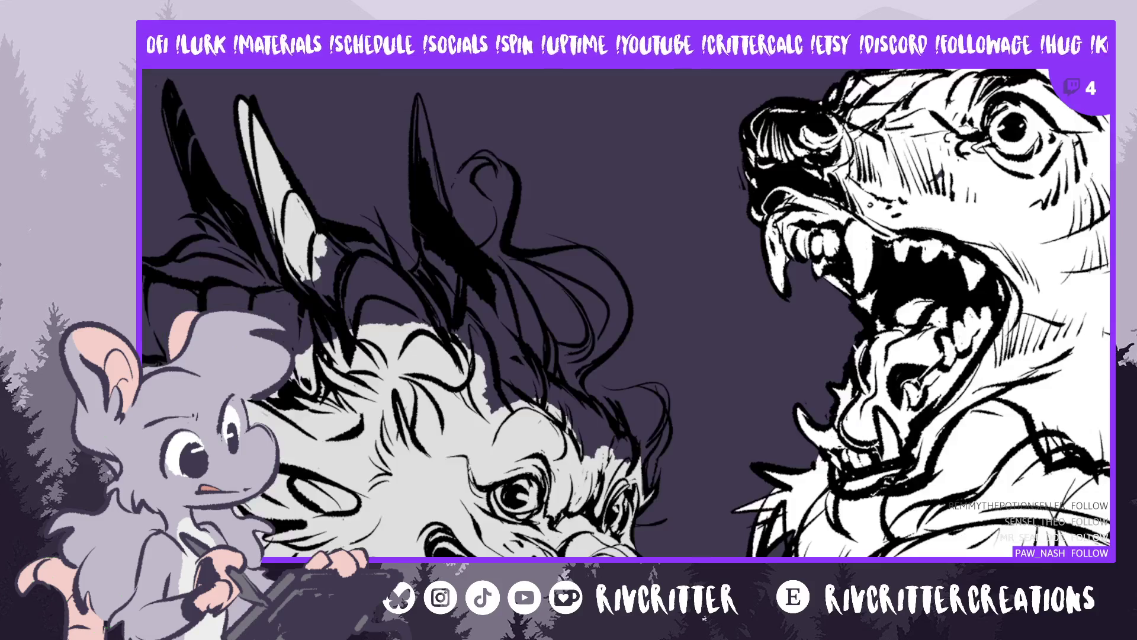
{"action": "key", "text": "alt+Tab"}
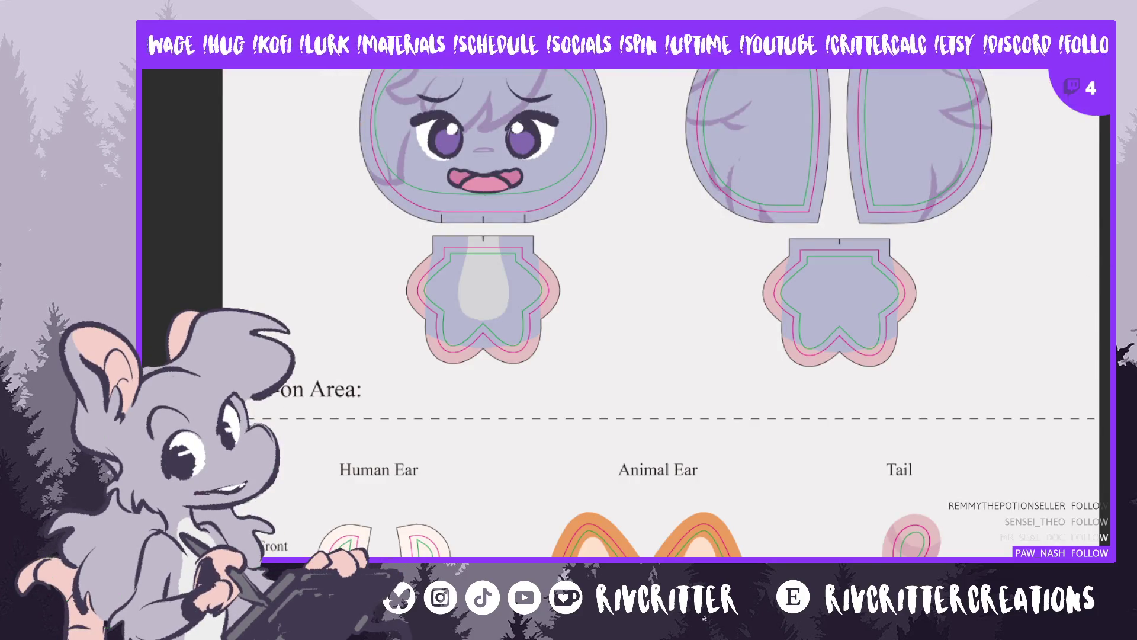
Scroll the canvas to bring the ear and tail pieces and both reference heads into view
{"action": "scroll", "coordinate": [610, 296], "scroll_direction": "up", "scroll_amount": 5}
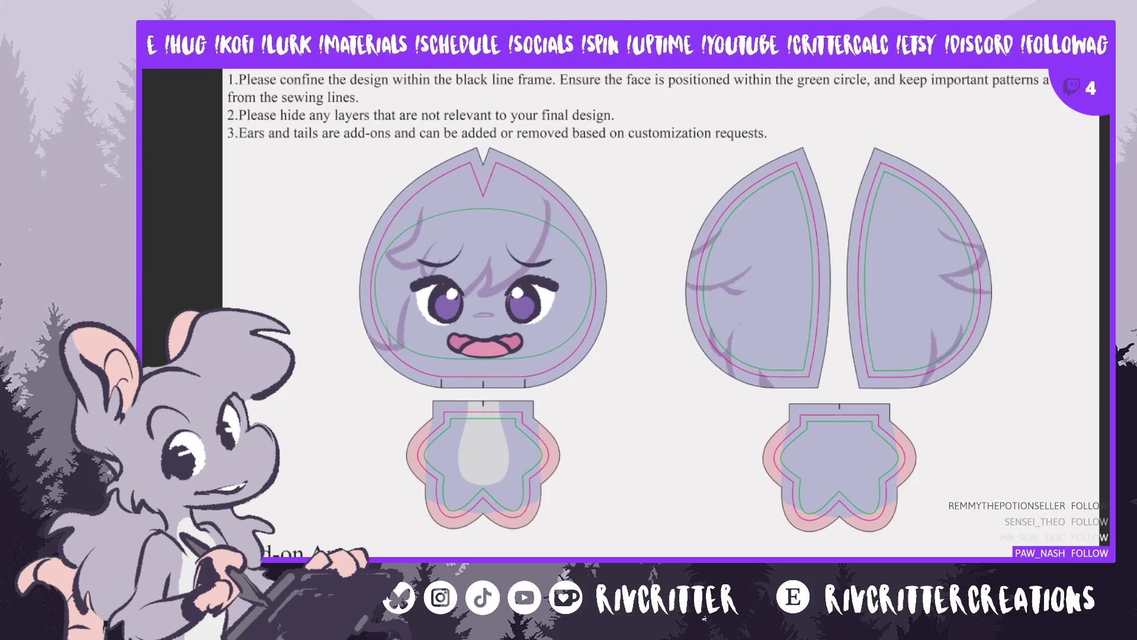
{"action": "scroll", "coordinate": [929, 259], "scroll_direction": "down", "scroll_amount": 3}
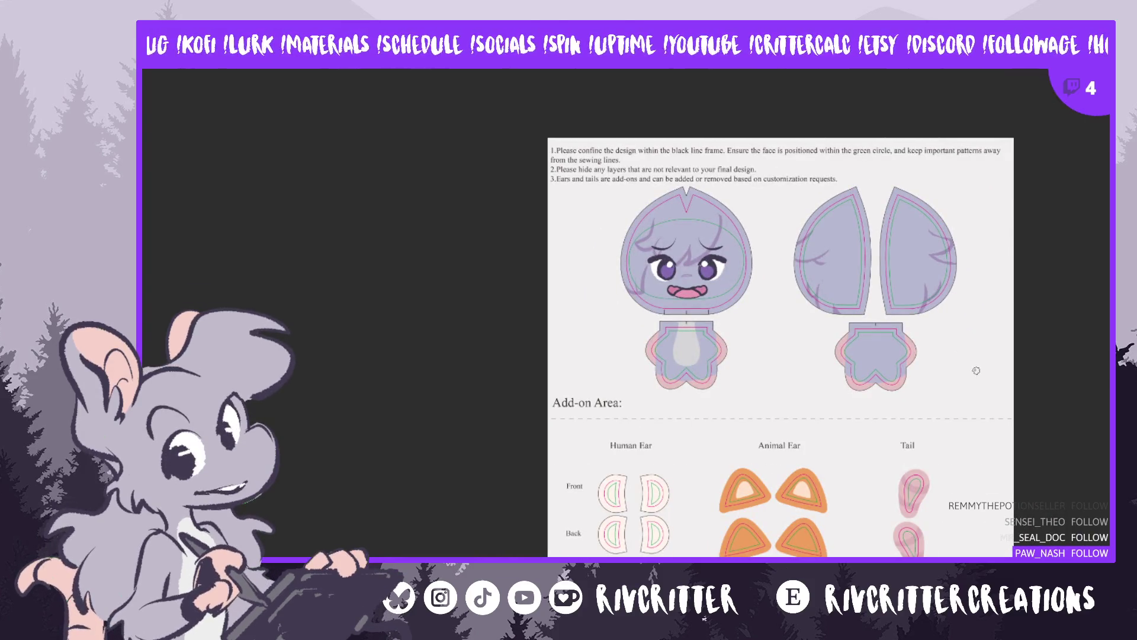
{"action": "scroll", "coordinate": [845, 247], "scroll_direction": "up", "scroll_amount": 4}
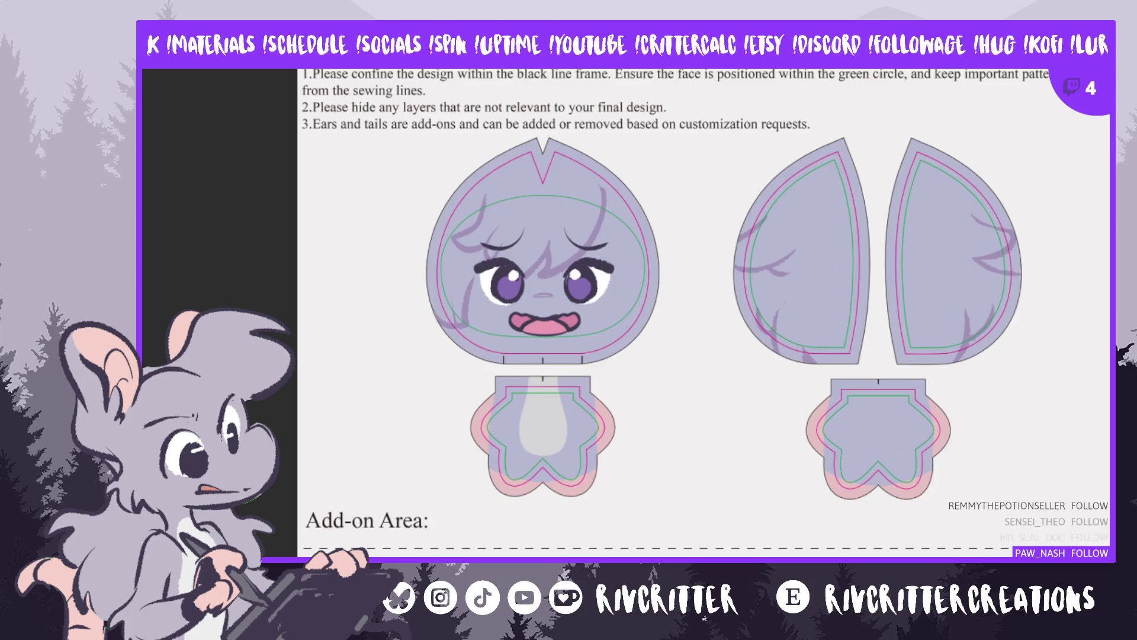
{"action": "scroll", "coordinate": [703, 314], "scroll_direction": "down", "scroll_amount": 10}
{"action": "scroll", "coordinate": [703, 314], "scroll_direction": "up", "scroll_amount": 1}
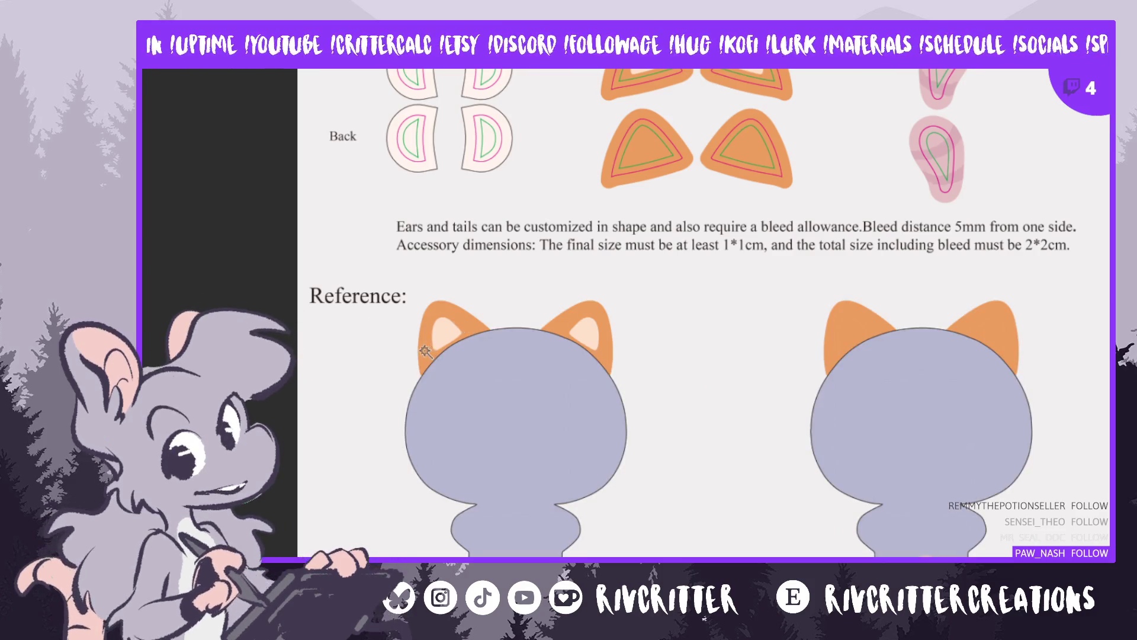
Select all four orange ears on the front and back reference heads
{"action": "left_click", "coordinate": [456, 314]}
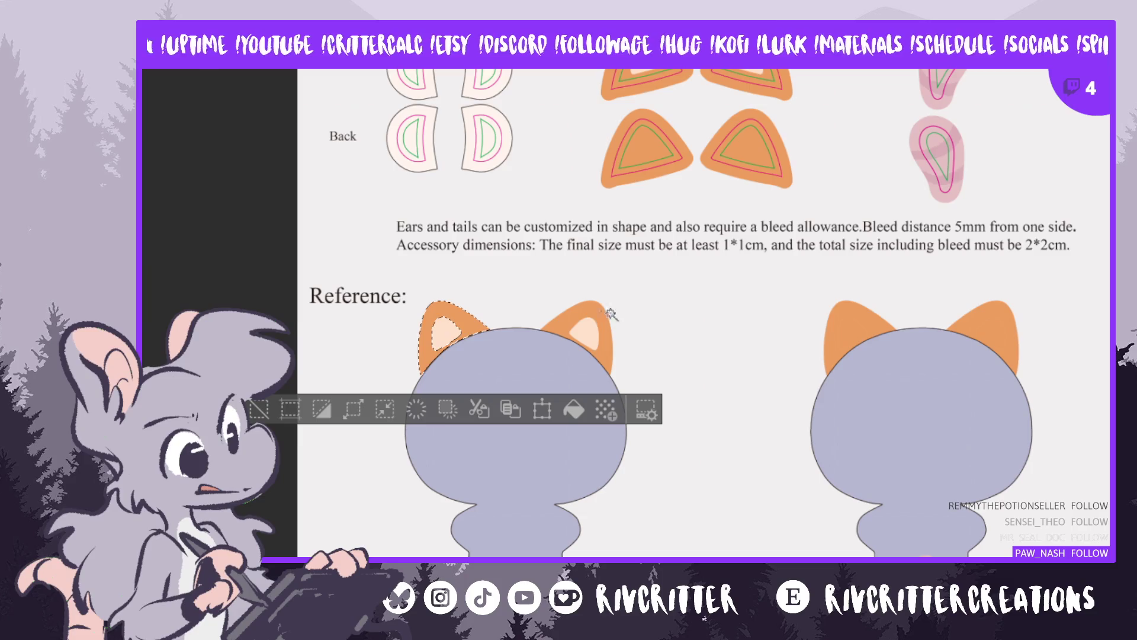
{"action": "left_click", "coordinate": [605, 349], "text": "shift"}
{"action": "left_click", "coordinate": [851, 338], "text": "shift"}
{"action": "left_click", "coordinate": [999, 329], "text": "shift"}
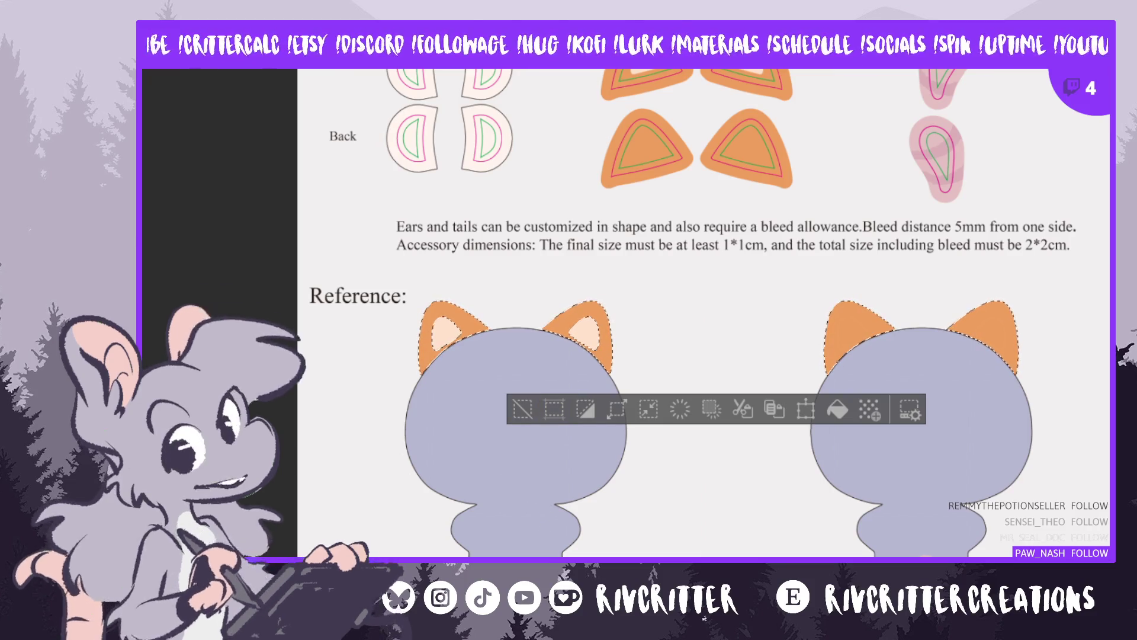
Paint the selected ears lavender, then deselect and zoom out to see both figures
{"action": "scroll", "coordinate": [614, 298], "scroll_direction": "up", "scroll_amount": 5}
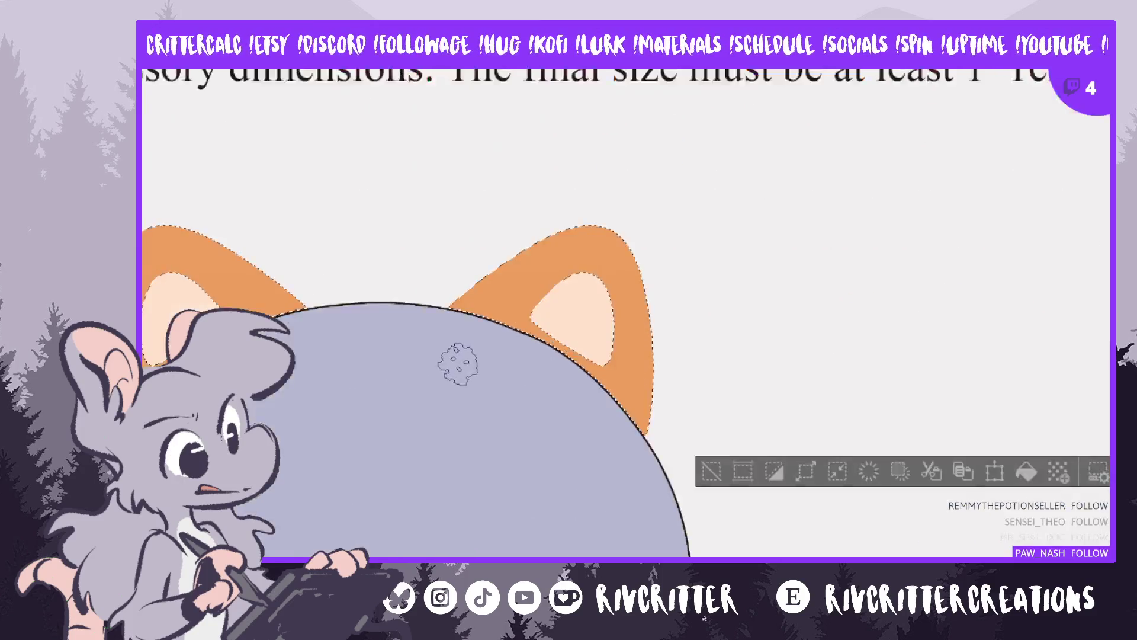
{"action": "scroll", "coordinate": [457, 363], "scroll_direction": "down", "scroll_amount": 3}
{"action": "mouse_move", "coordinate": [338, 361]}
{"action": "left_mouse_down"}
{"action": "mouse_move", "coordinate": [315, 332]}
{"action": "mouse_move", "coordinate": [311, 280]}
{"action": "left_mouse_up"}
{"action": "mouse_move", "coordinate": [471, 329]}
{"action": "left_mouse_down"}
{"action": "mouse_move", "coordinate": [503, 364]}
{"action": "mouse_move", "coordinate": [559, 354]}
{"action": "mouse_move", "coordinate": [579, 310]}
{"action": "left_mouse_up"}
{"action": "left_click_drag", "start_coordinate": [851, 326], "coordinate": [969, 320]}
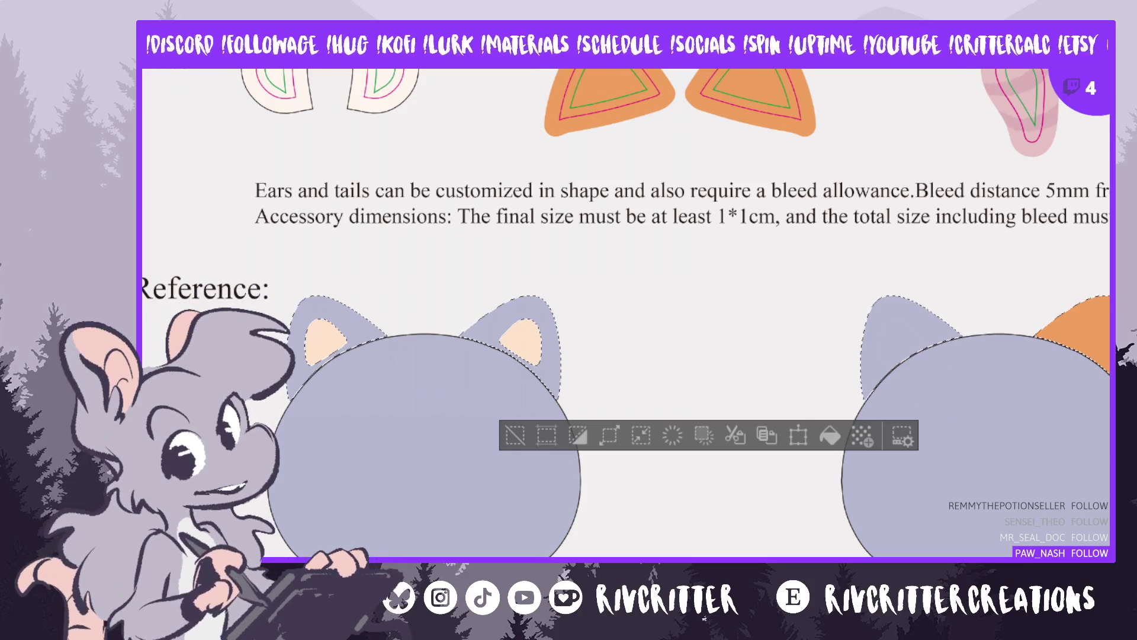
{"action": "left_click_drag", "start_coordinate": [971, 379], "coordinate": [779, 379]}
{"action": "mouse_move", "coordinate": [888, 319]}
{"action": "left_mouse_down"}
{"action": "mouse_move", "coordinate": [915, 301]}
{"action": "mouse_move", "coordinate": [948, 395]}
{"action": "left_mouse_up"}
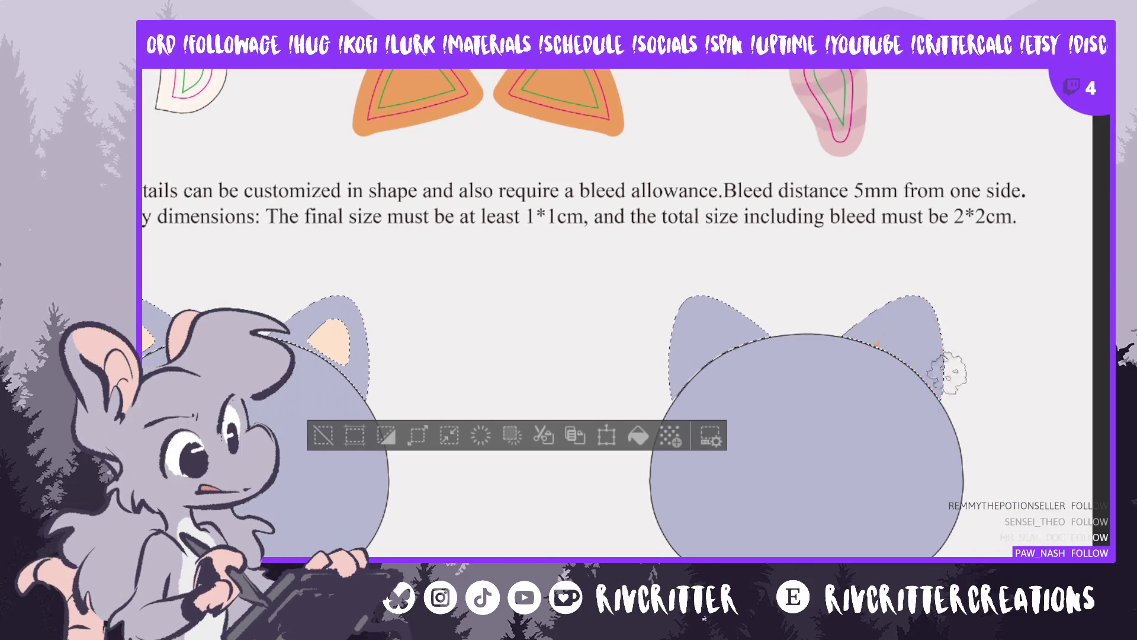
{"action": "key", "text": "ctrl+d"}
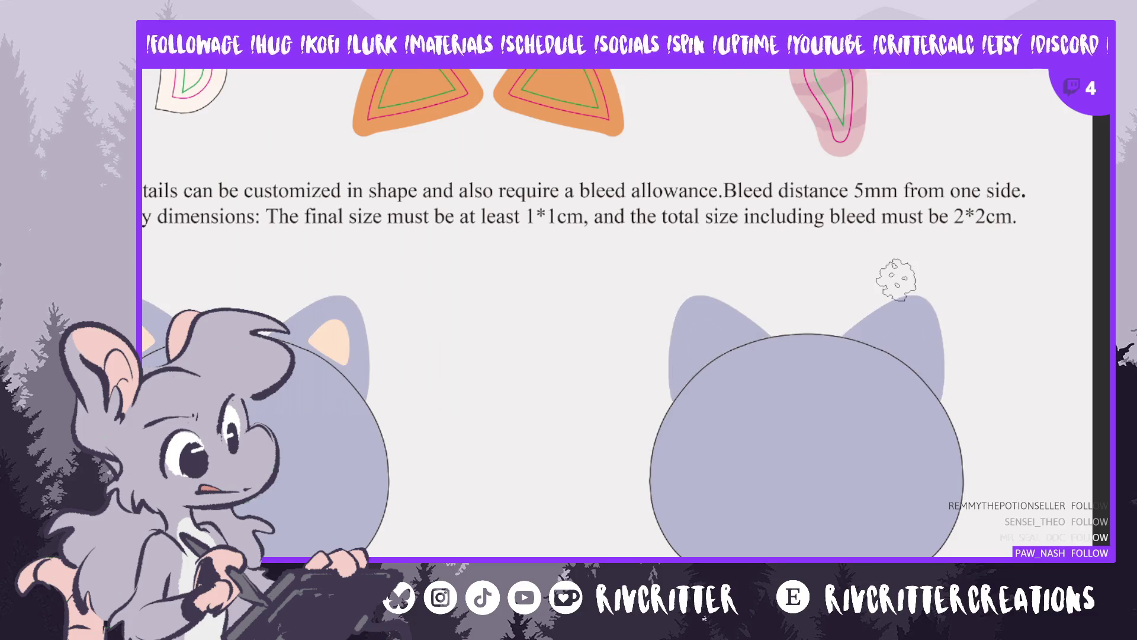
{"action": "key", "text": "ctrl+minus"}
{"action": "key", "text": "ctrl+minus"}
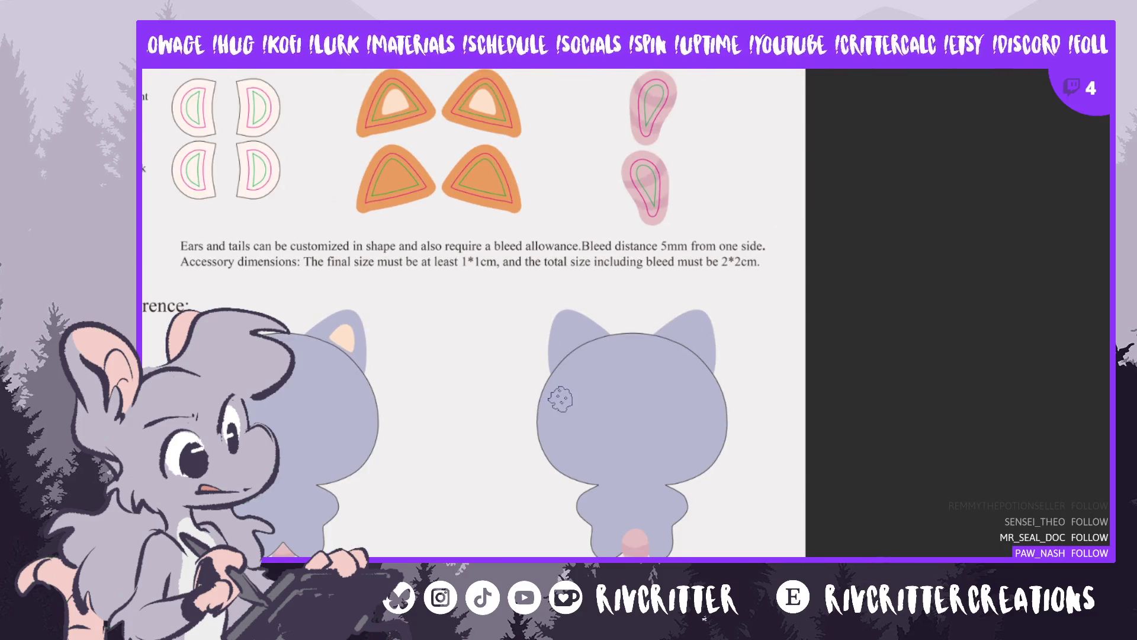
{"action": "scroll", "coordinate": [559, 399], "scroll_direction": "left", "scroll_amount": 5}
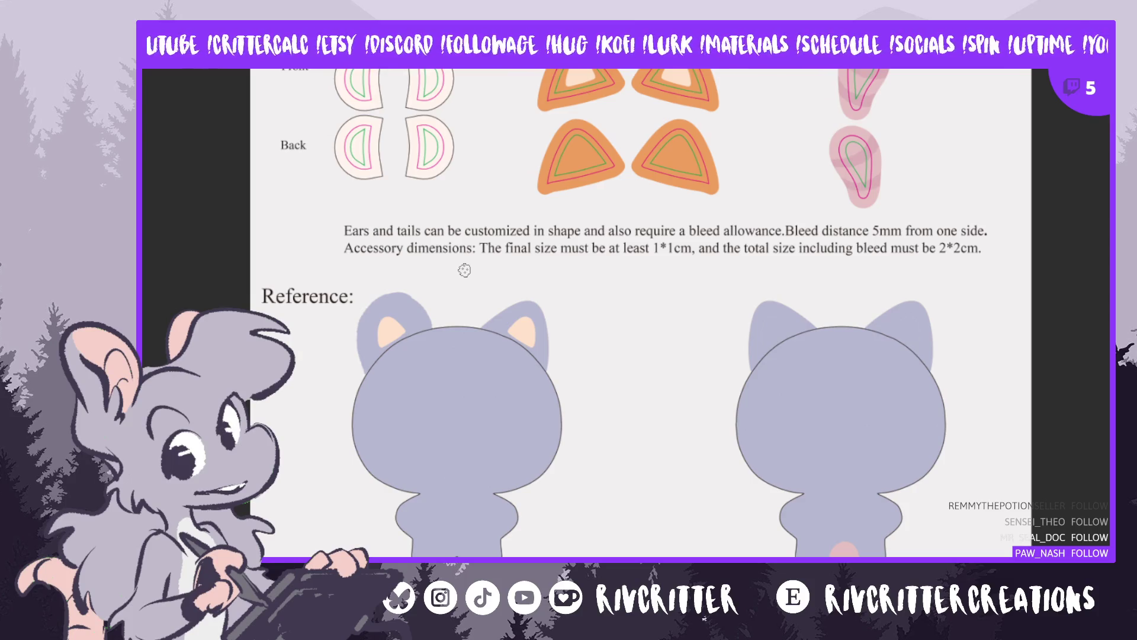
{"action": "left_click_drag", "start_coordinate": [464, 270], "coordinate": [595, 274]}
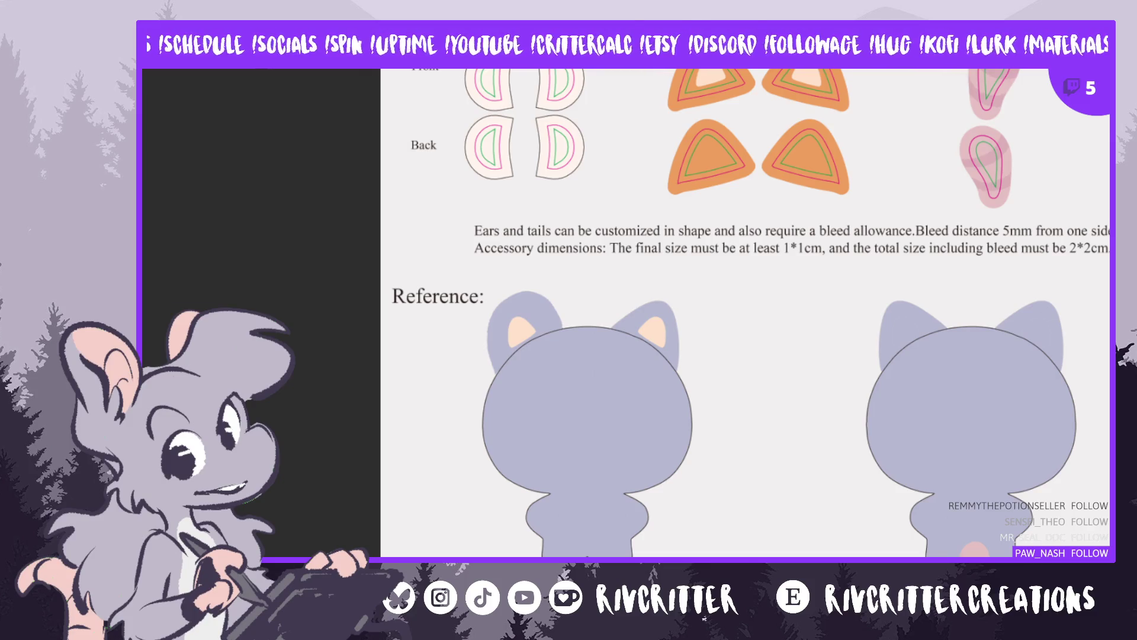
{"action": "scroll", "coordinate": [784, 366], "scroll_direction": "up", "scroll_amount": 3}
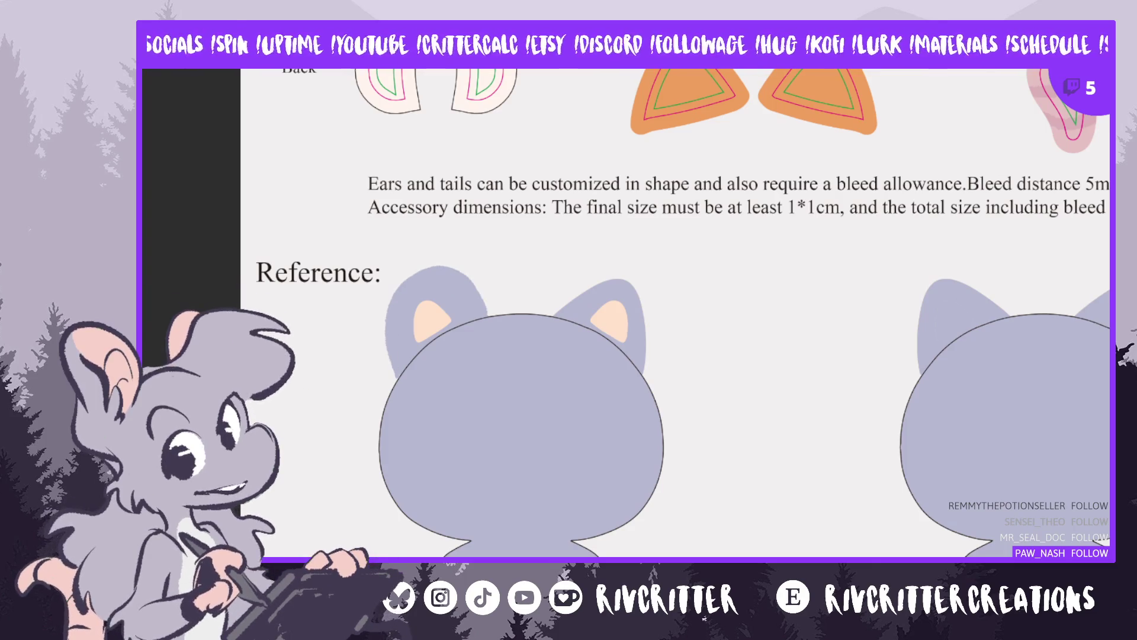
Enlarge the front head's left ear slightly and tilt it with Free Transform
{"action": "key", "text": "ctrl+t"}
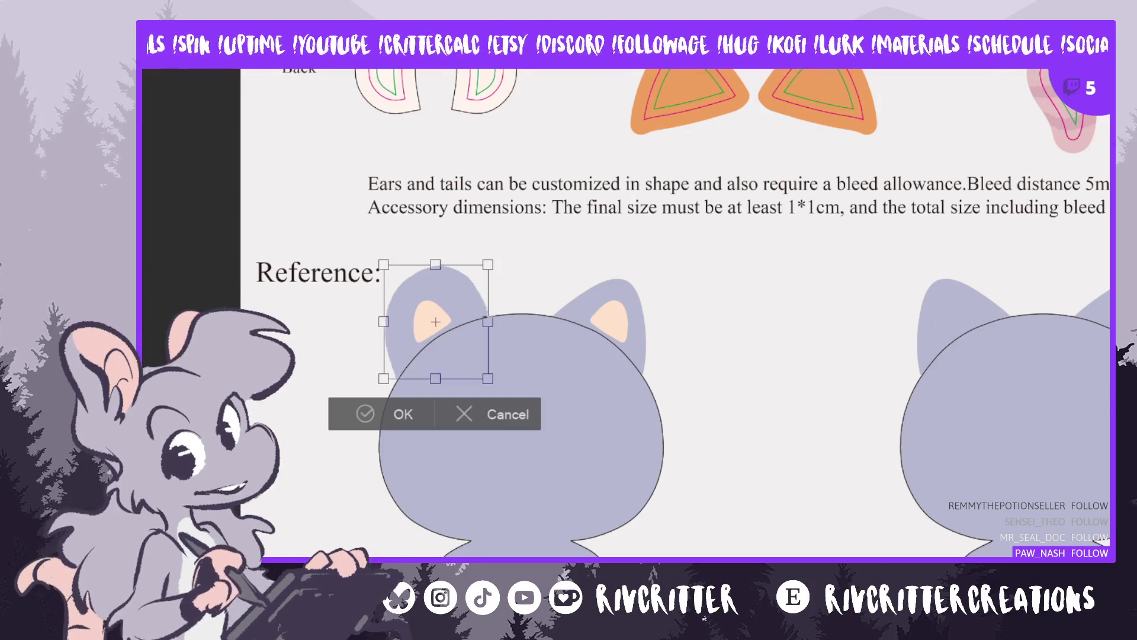
{"action": "left_click_drag", "start_coordinate": [489, 269], "coordinate": [492, 272]}
{"action": "left_click_drag", "start_coordinate": [389, 270], "coordinate": [418, 243]}
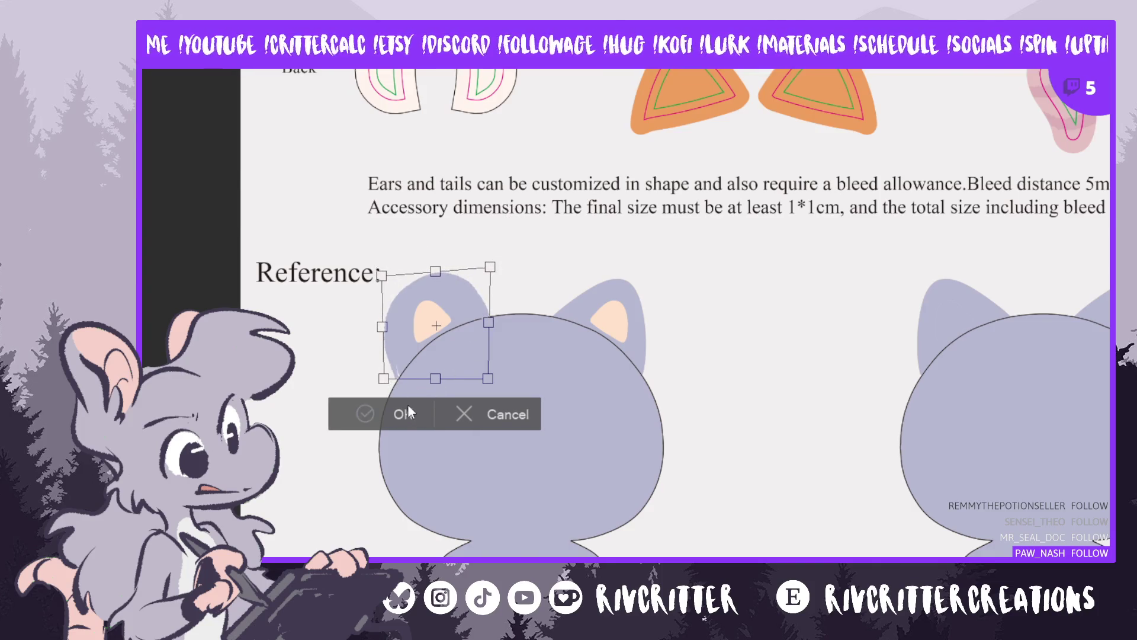
{"action": "left_click", "coordinate": [401, 414]}
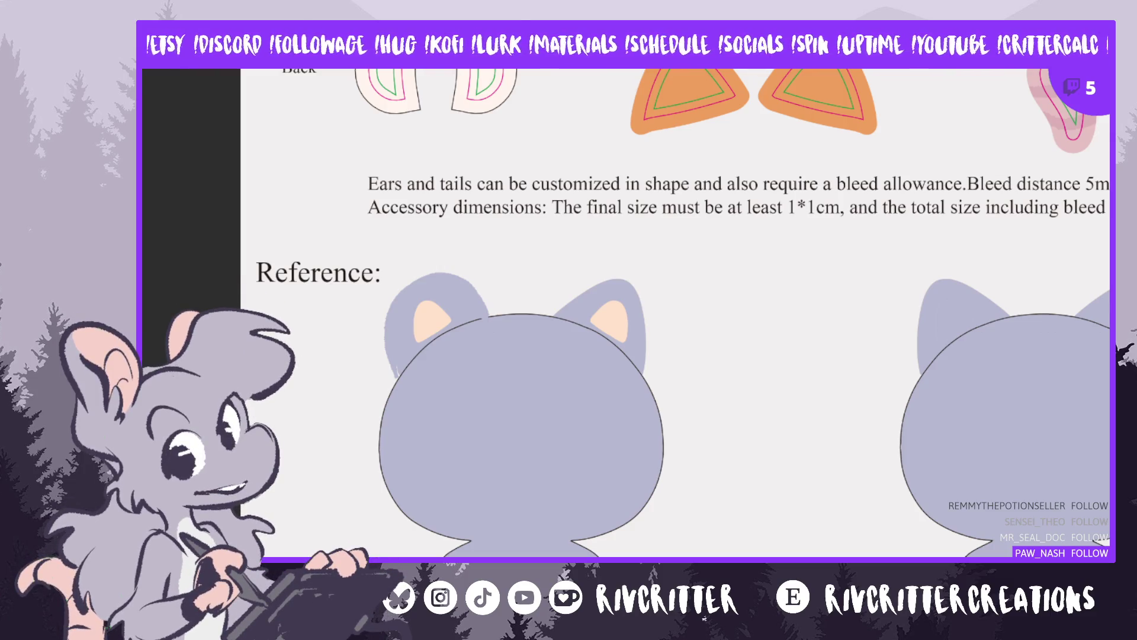
Bring up the photo of two finished plushies for reference
{"action": "key", "text": "Right"}
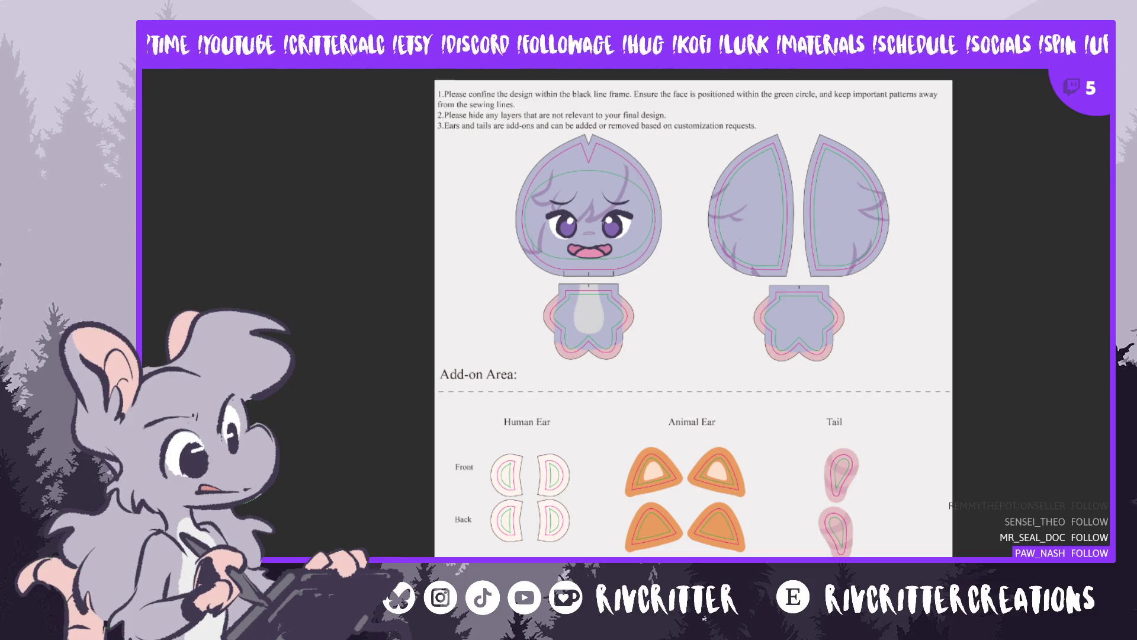
{"action": "key", "text": "Right"}
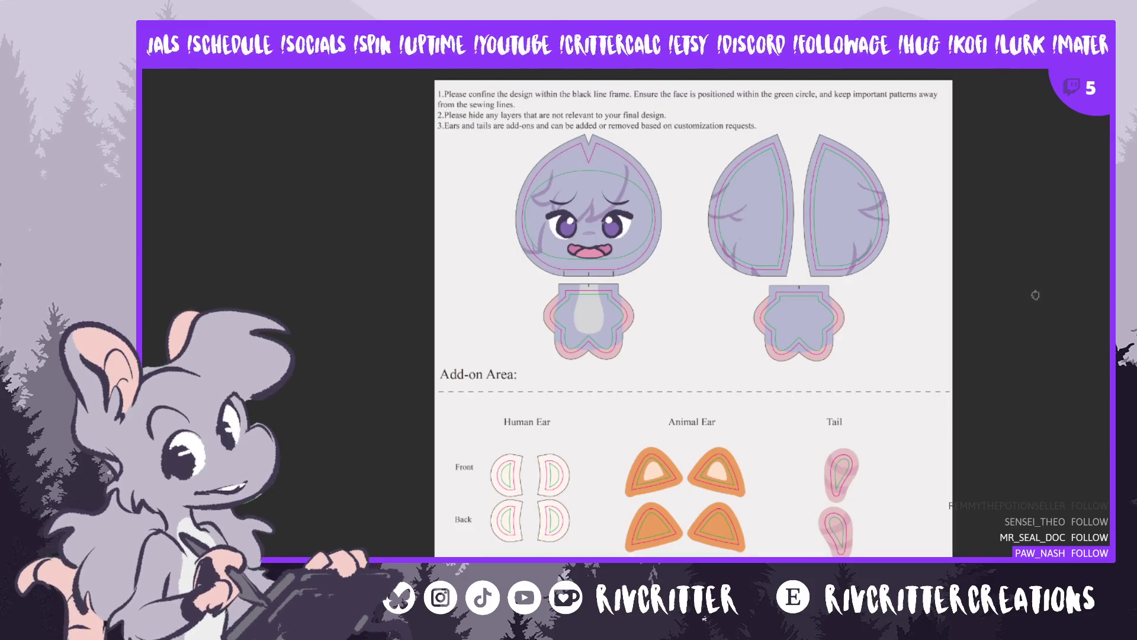
{"action": "scroll", "coordinate": [864, 339], "scroll_direction": "down", "scroll_amount": 5}
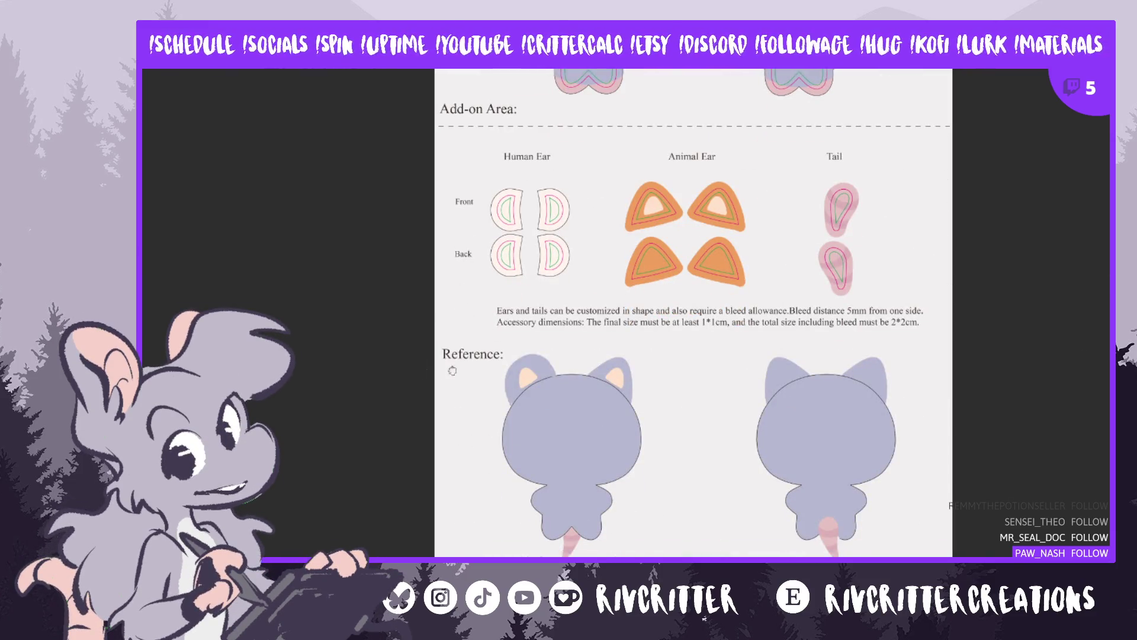
{"action": "scroll", "coordinate": [527, 364], "scroll_direction": "up", "scroll_amount": 2}
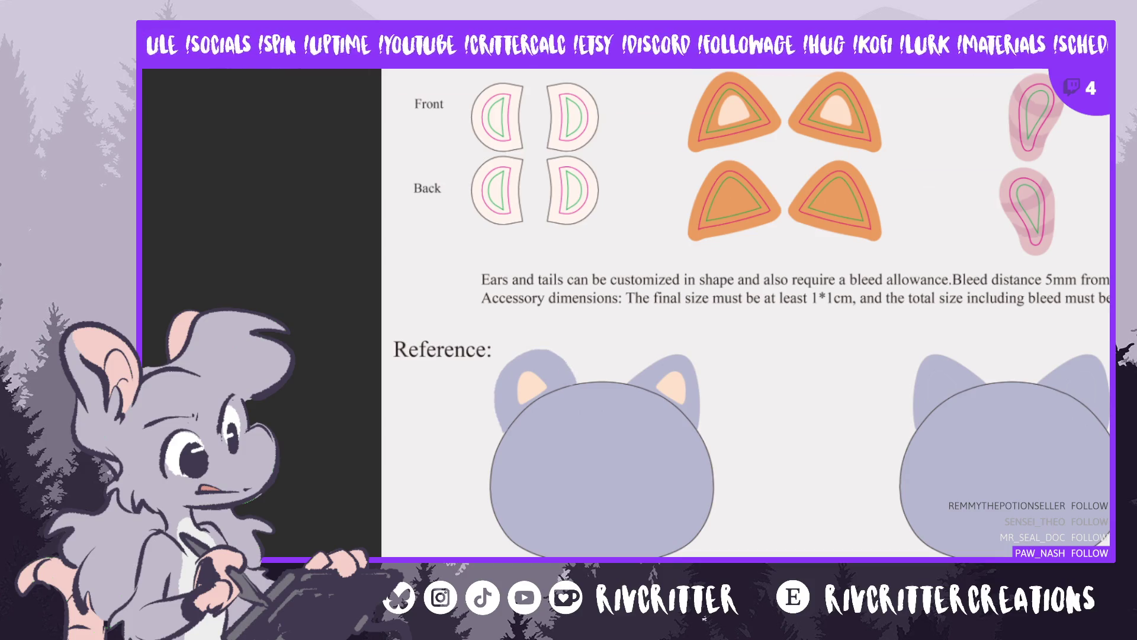
{"action": "key", "text": "ctrl+t"}
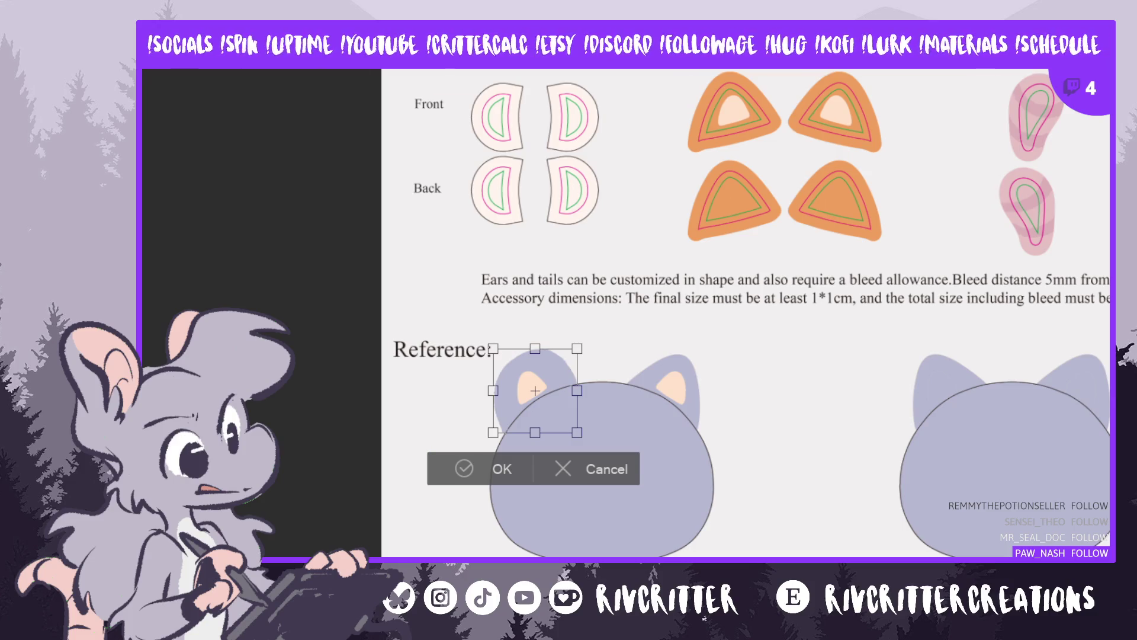
{"action": "left_click", "coordinate": [579, 460]}
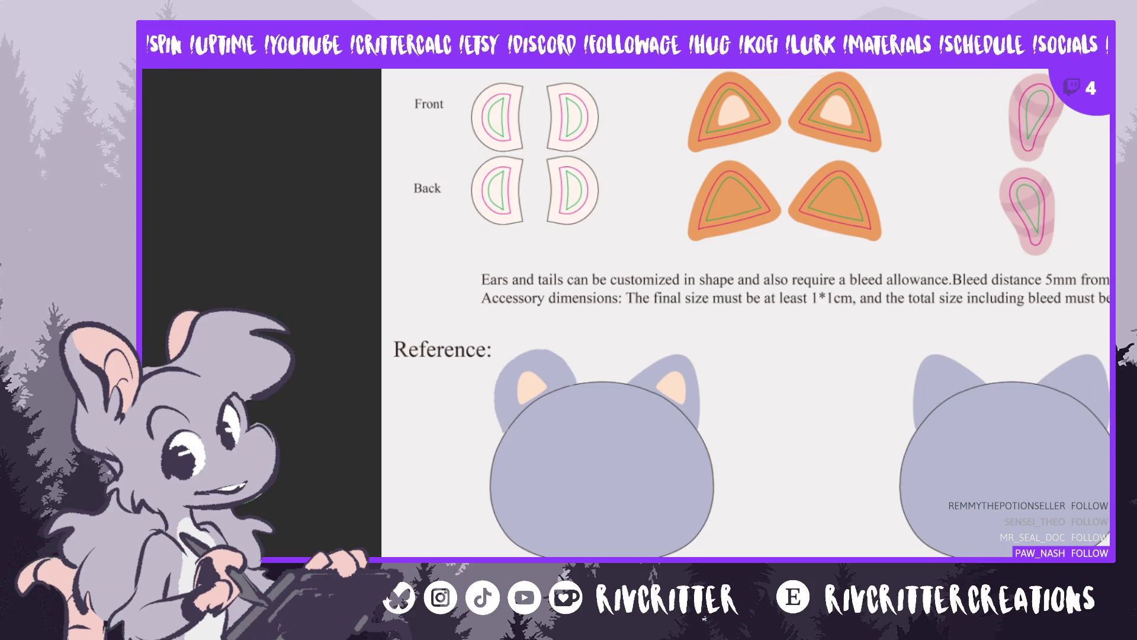
{"action": "scroll", "coordinate": [652, 314], "scroll_direction": "up", "scroll_amount": 5}
{"action": "key", "text": "h"}
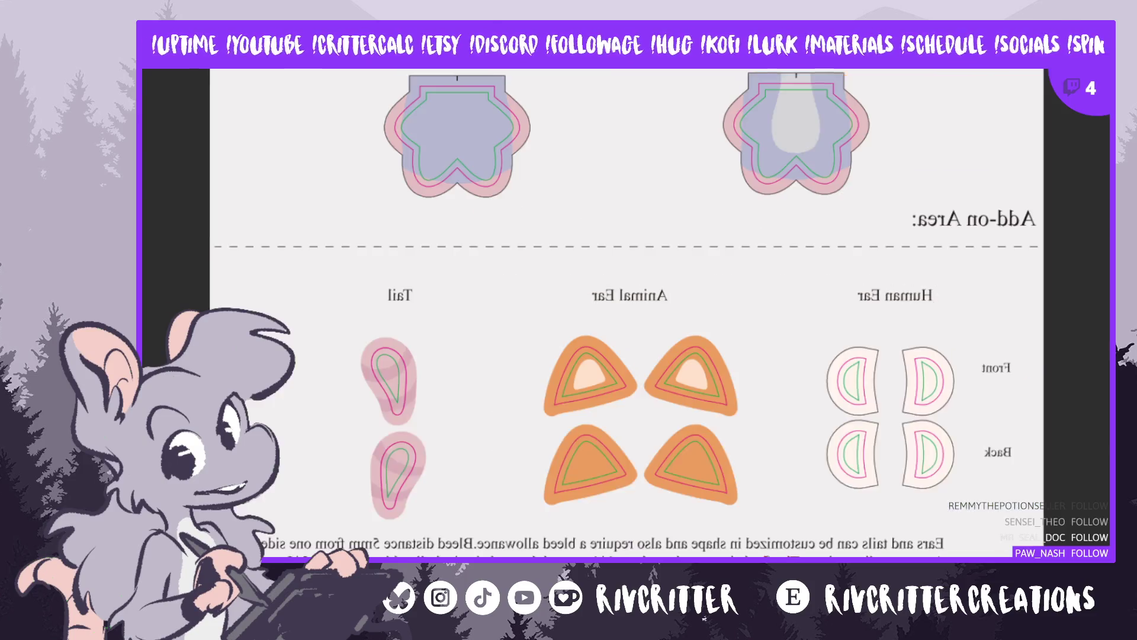
{"action": "key", "text": "h"}
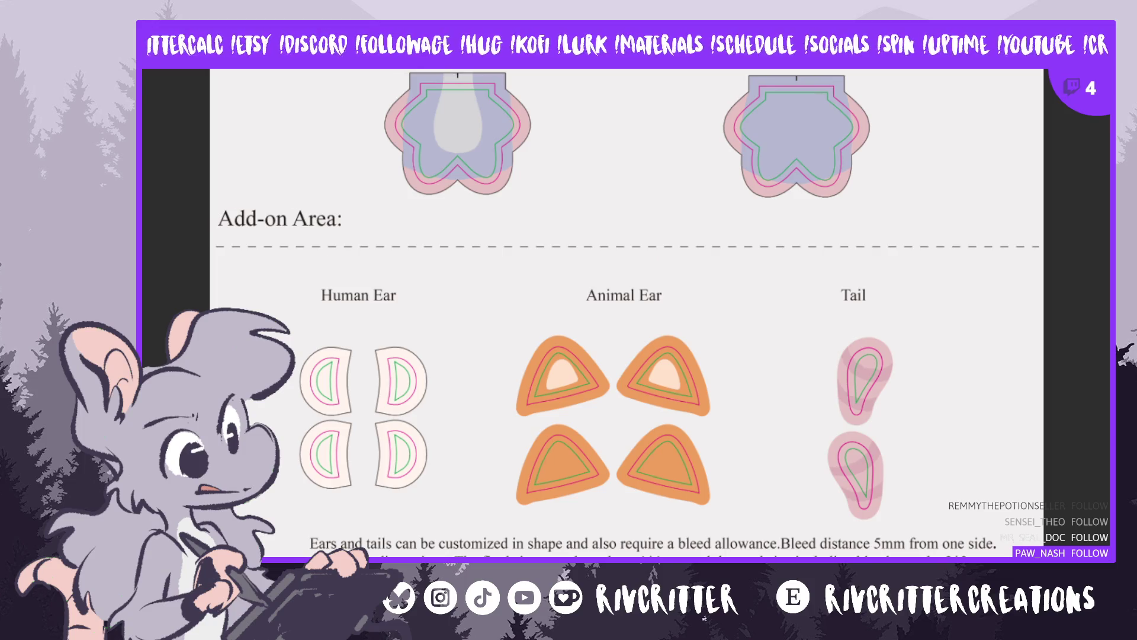
{"action": "key", "text": "h"}
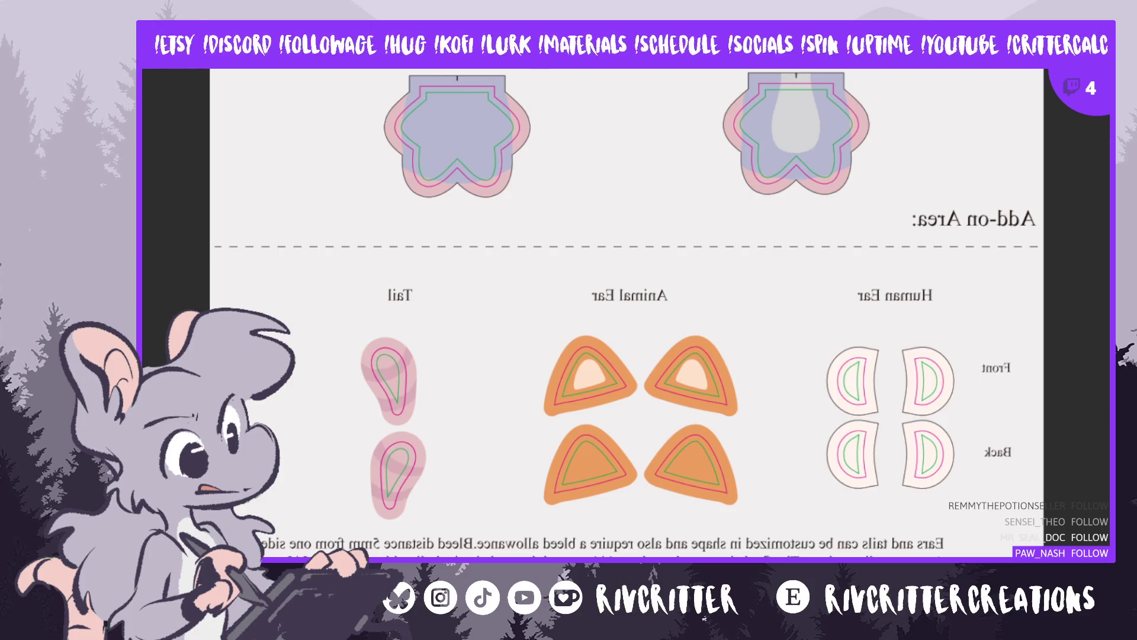
{"action": "key", "text": "h"}
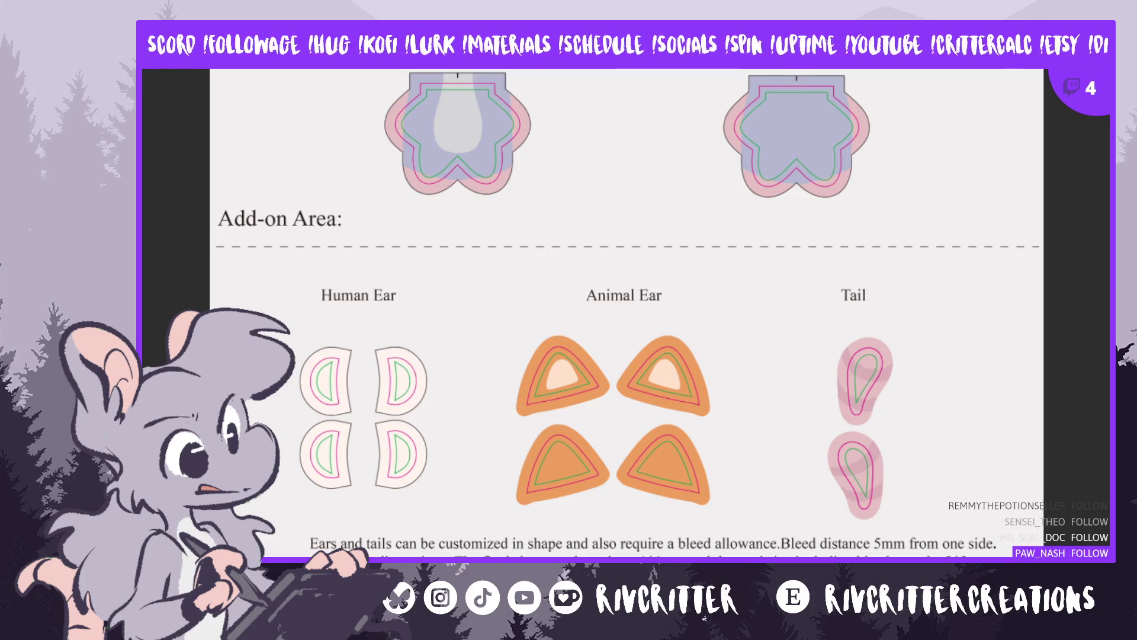
{"action": "scroll", "coordinate": [626, 314], "scroll_direction": "down", "scroll_amount": 3}
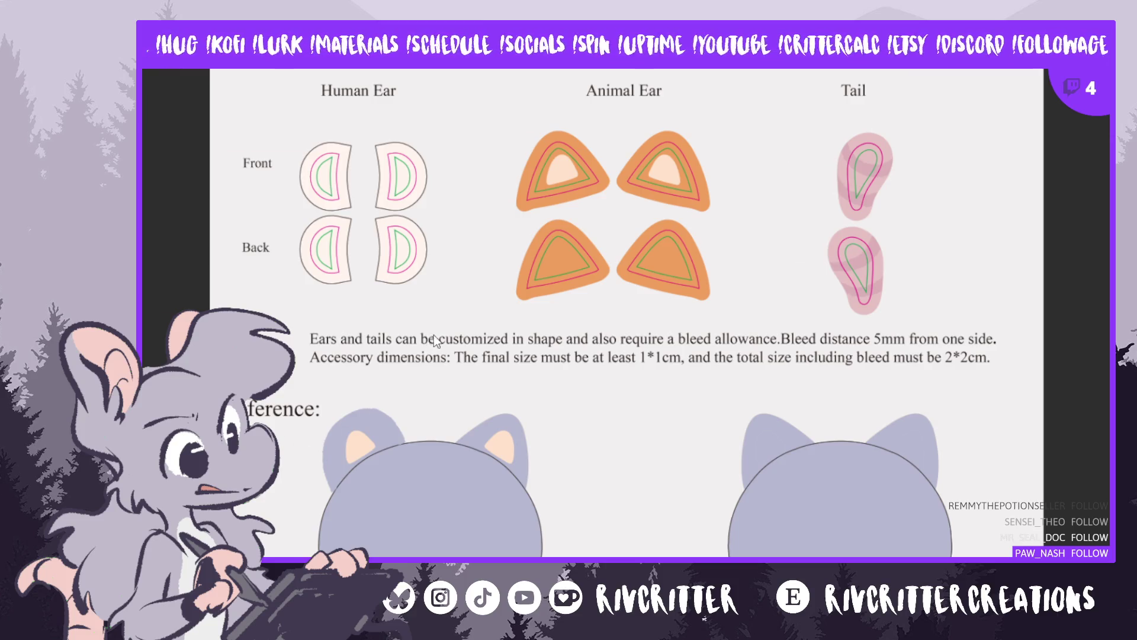
Place a round mouse ear over the front reference head's right ear
{"action": "key", "text": "ctrl+t"}
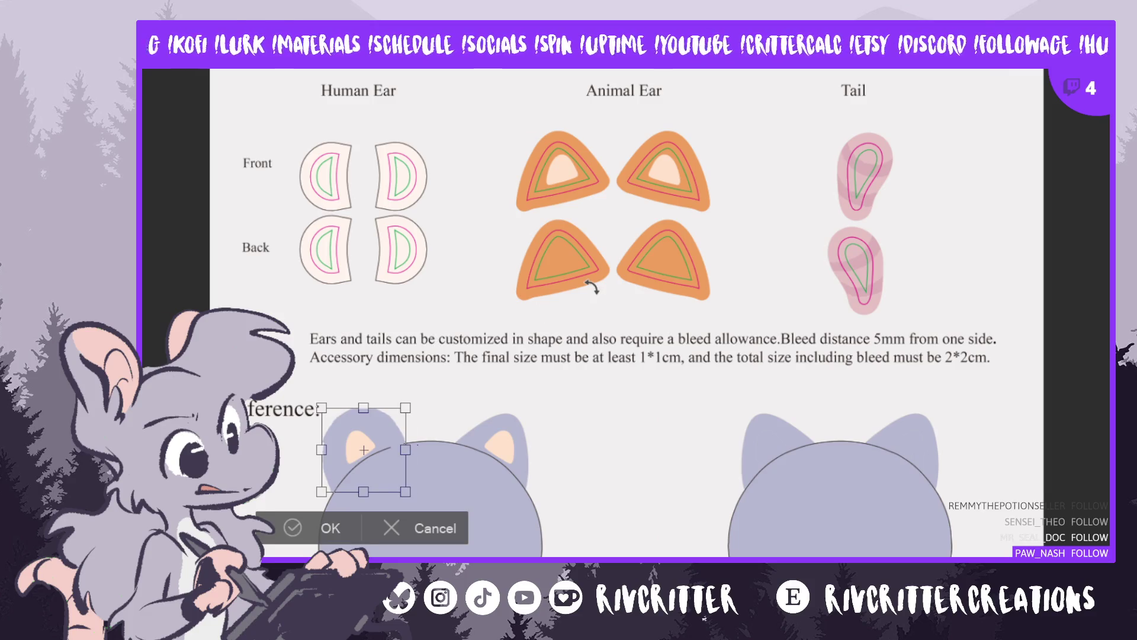
{"action": "left_click_drag", "start_coordinate": [363, 449], "coordinate": [497, 450]}
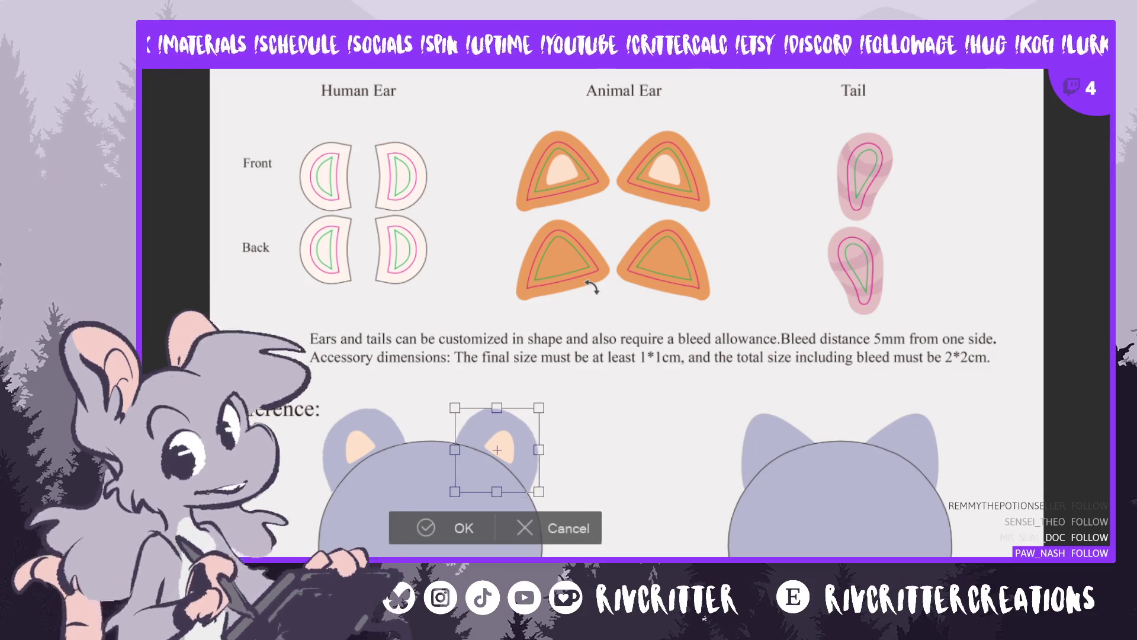
{"action": "key", "text": "Return"}
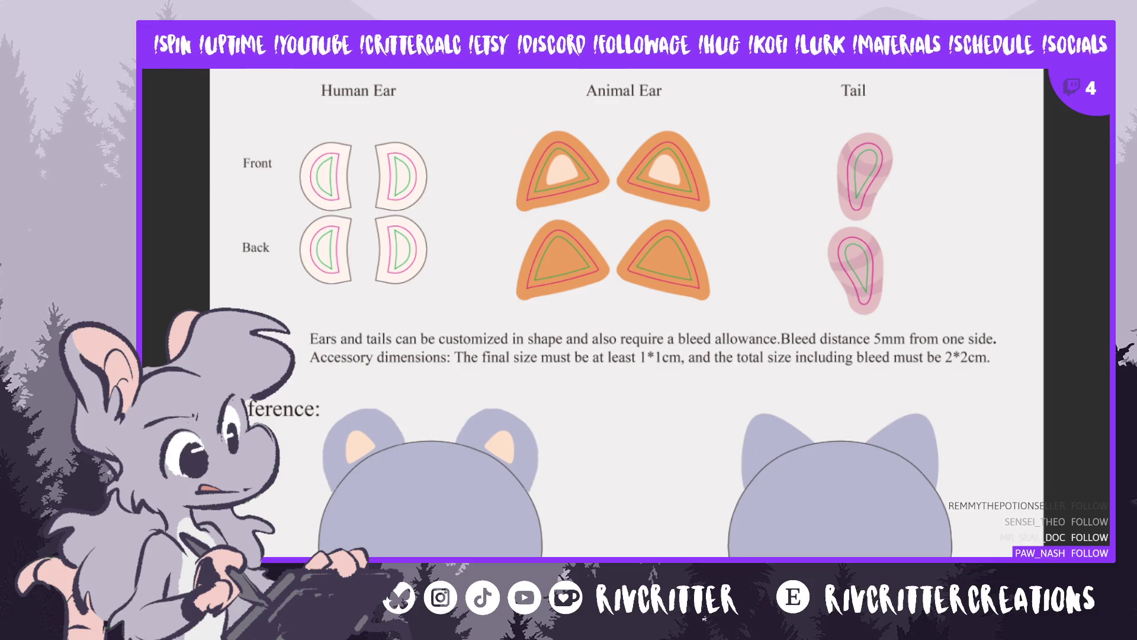
Paste the round ears onto the back reference head and position them
{"action": "key", "text": "ctrl+v"}
{"action": "left_click_drag", "start_coordinate": [429, 450], "coordinate": [839, 450]}
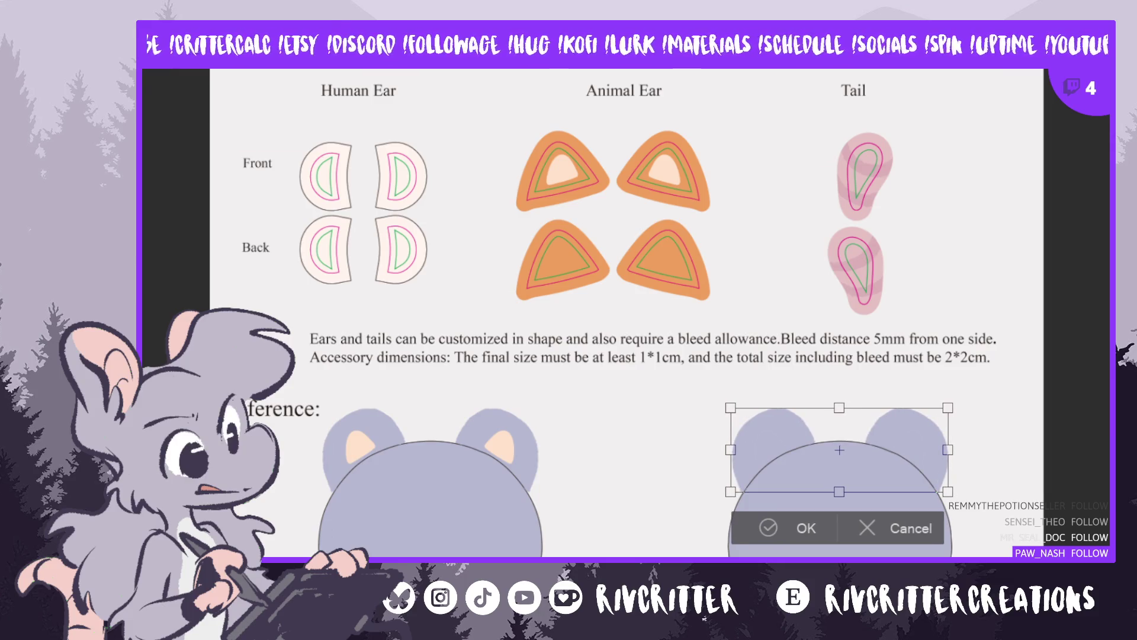
{"action": "key", "text": "Return"}
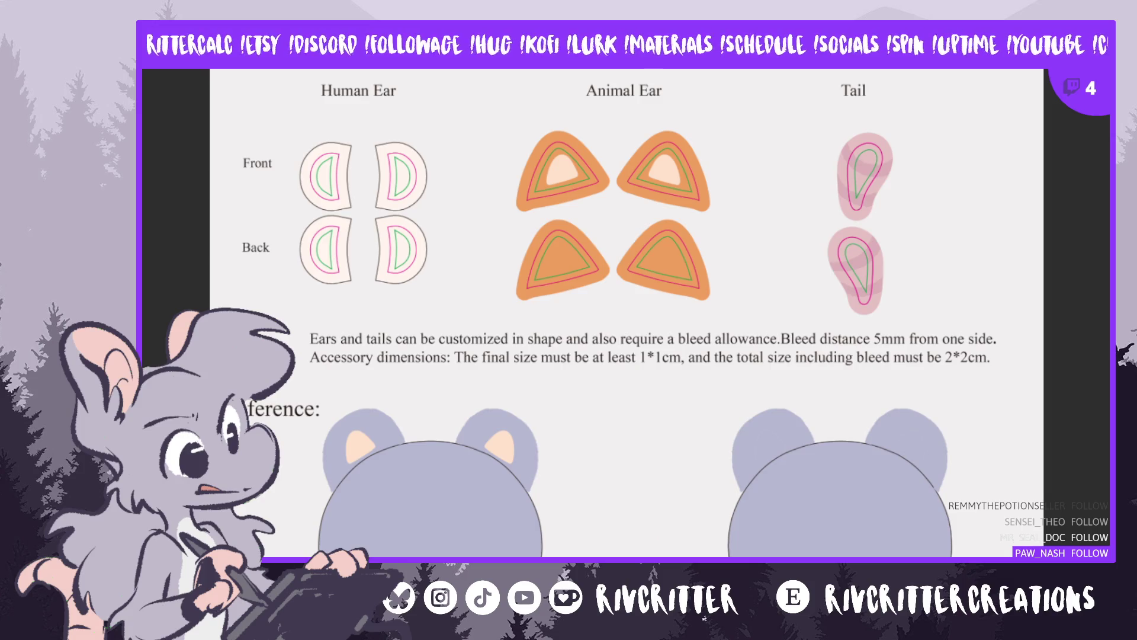
{"action": "scroll", "coordinate": [660, 322], "scroll_direction": "left", "scroll_amount": 3}
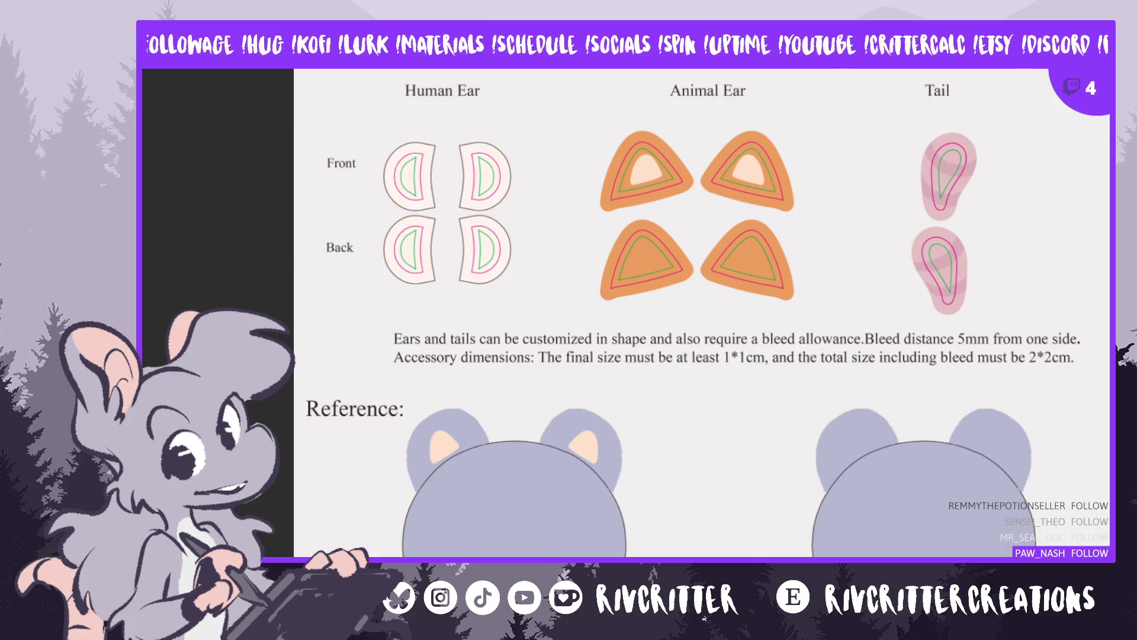
Try repainting the left ear's inner as a pink rounded shape, then undo it
{"action": "left_click_drag", "start_coordinate": [483, 447], "coordinate": [438, 445]}
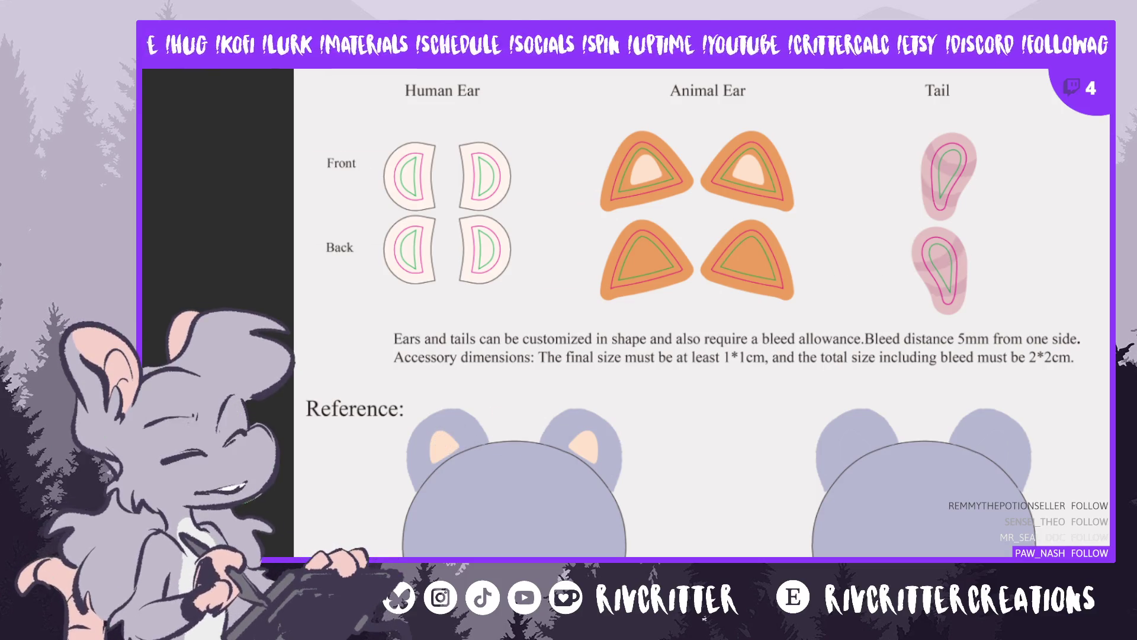
{"action": "scroll", "coordinate": [1026, 226], "scroll_direction": "up", "scroll_amount": 5}
{"action": "scroll", "coordinate": [974, 268], "scroll_direction": "up", "scroll_amount": 3}
{"action": "scroll", "coordinate": [974, 267], "scroll_direction": "down", "scroll_amount": 7}
{"action": "scroll", "coordinate": [974, 268], "scroll_direction": "up", "scroll_amount": 1}
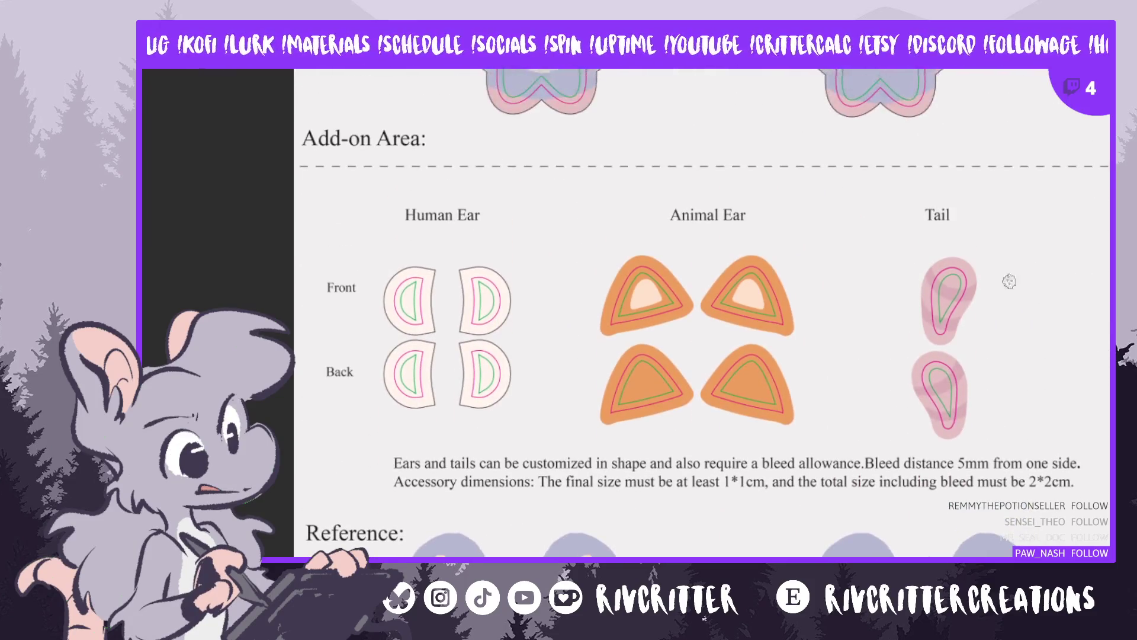
{"action": "scroll", "coordinate": [947, 308], "scroll_direction": "down", "scroll_amount": 3}
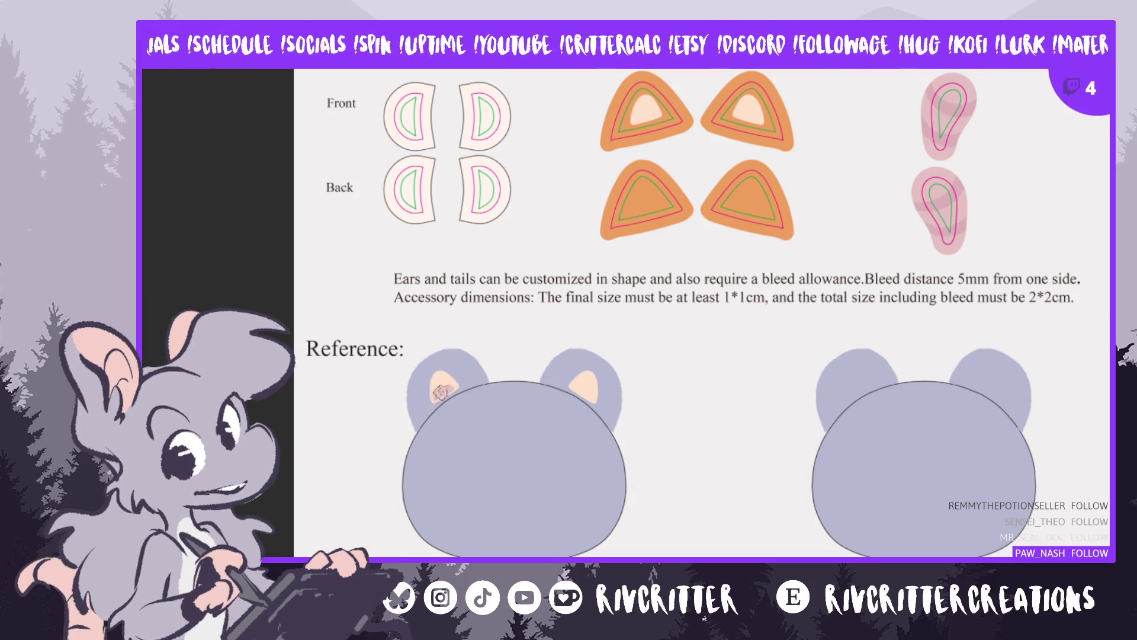
{"action": "mouse_move", "coordinate": [439, 378]}
{"action": "left_mouse_down"}
{"action": "mouse_move", "coordinate": [435, 388]}
{"action": "mouse_move", "coordinate": [447, 379]}
{"action": "left_mouse_up"}
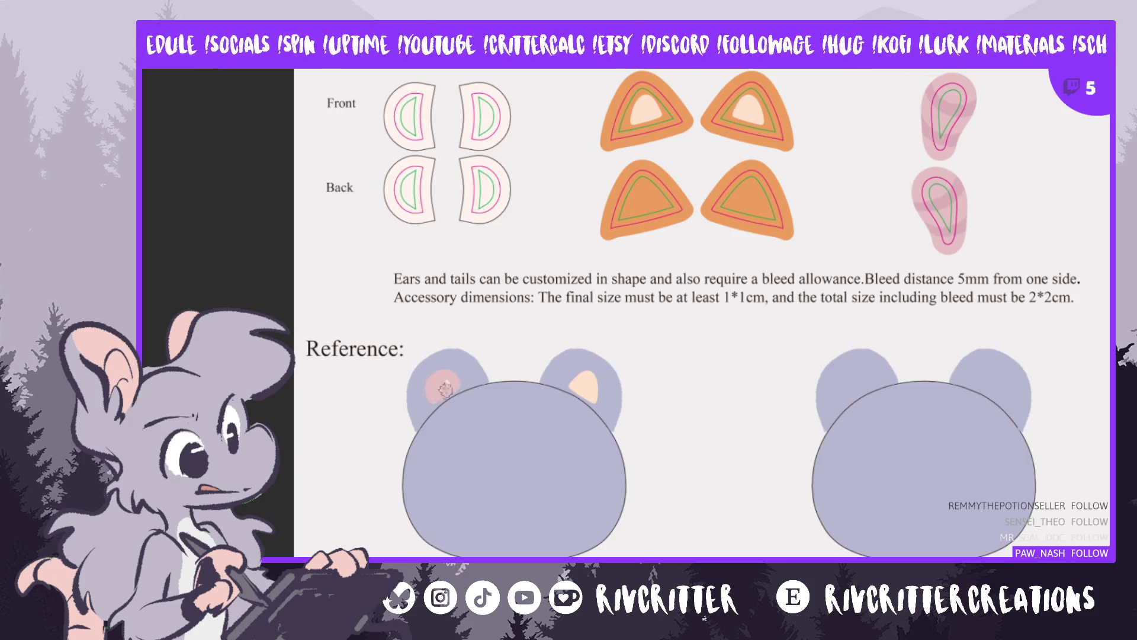
{"action": "key", "text": "ctrl+z"}
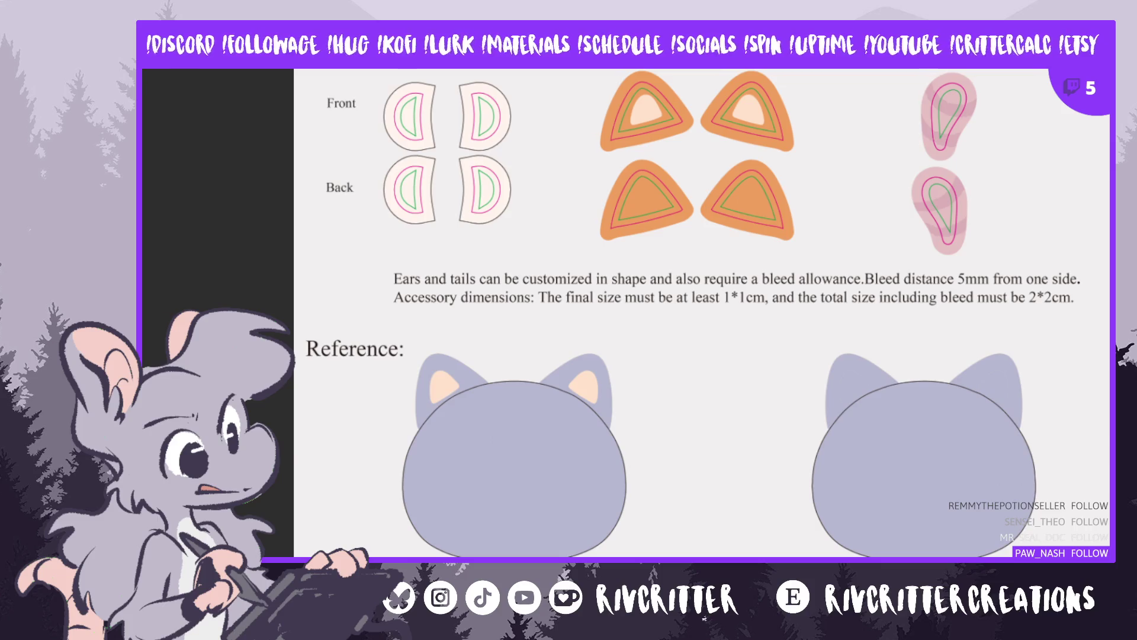
Move the pale rounded piece down, rotated 90°, just left of the front reference head
{"action": "mouse_move", "coordinate": [398, 70]}
{"action": "left_mouse_down"}
{"action": "mouse_move", "coordinate": [368, 118]}
{"action": "mouse_move", "coordinate": [398, 141]}
{"action": "mouse_move", "coordinate": [444, 146]}
{"action": "mouse_move", "coordinate": [440, 74]}
{"action": "left_mouse_up"}
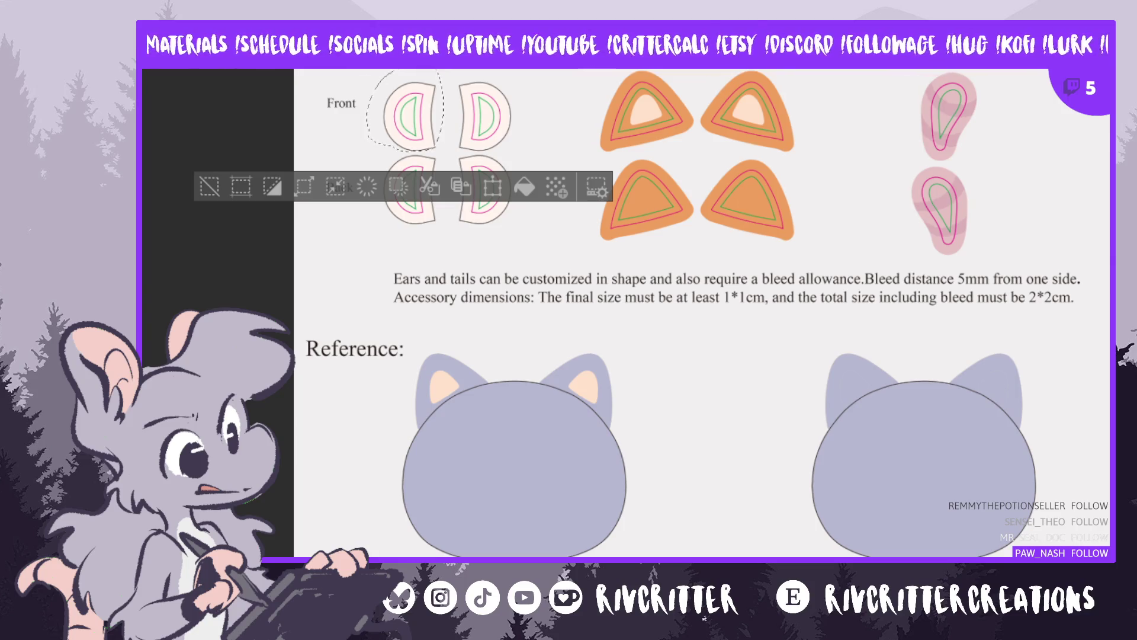
{"action": "key", "text": "ctrl+t"}
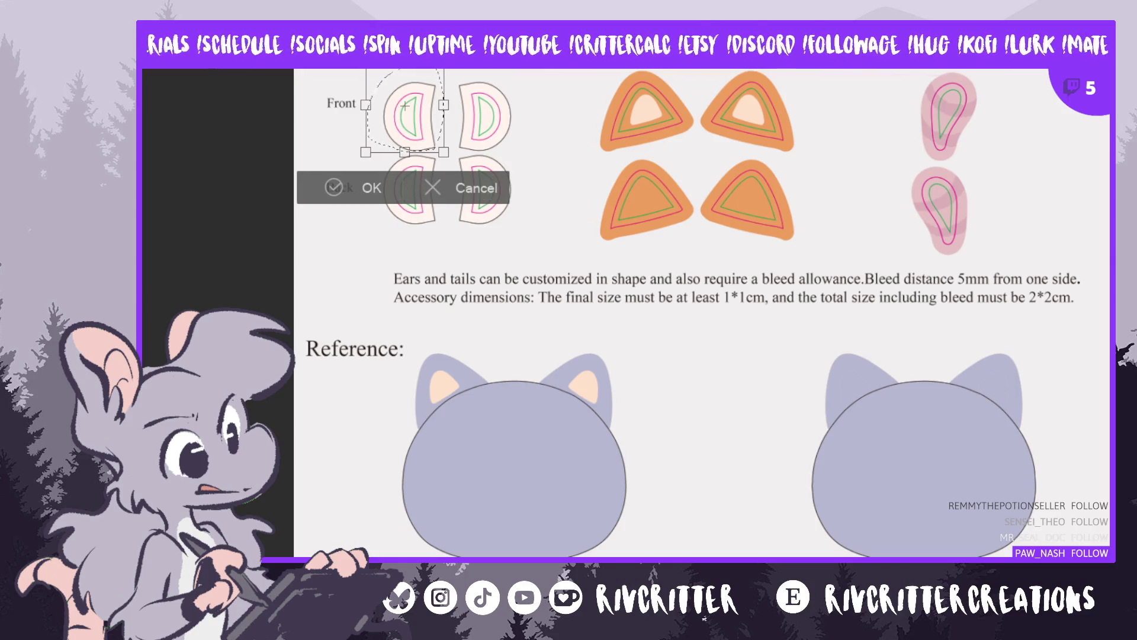
{"action": "left_click_drag", "start_coordinate": [404, 105], "coordinate": [404, 284]}
{"action": "mouse_move", "coordinate": [498, 243]}
{"action": "left_mouse_down"}
{"action": "mouse_move", "coordinate": [500, 322]}
{"action": "mouse_move", "coordinate": [461, 365]}
{"action": "mouse_move", "coordinate": [405, 367]}
{"action": "left_mouse_up"}
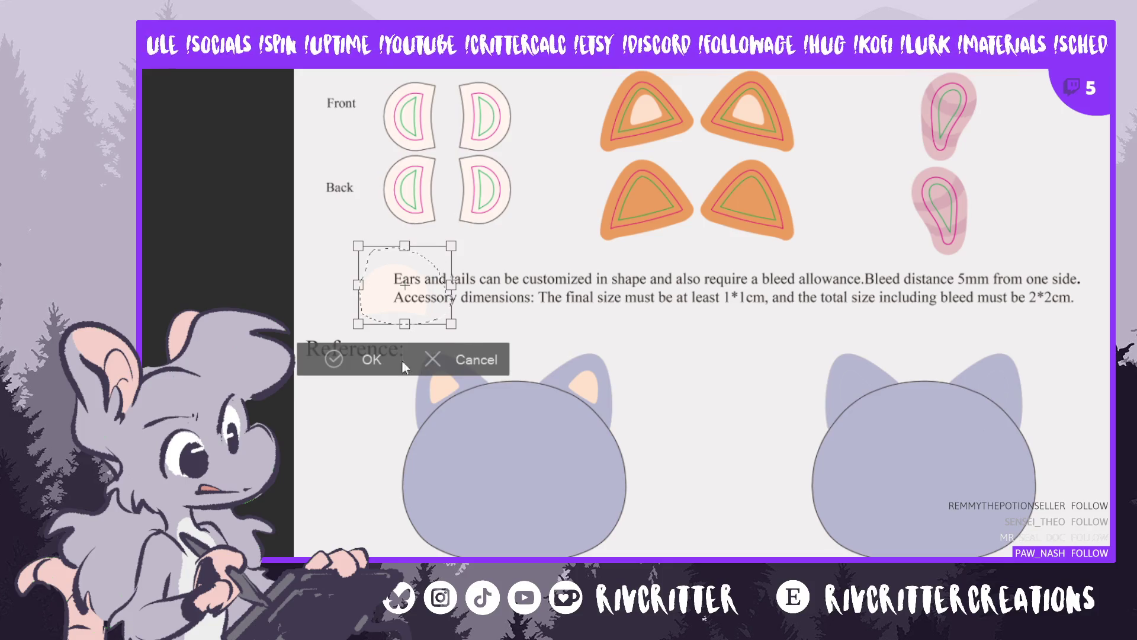
{"action": "left_click", "coordinate": [339, 358]}
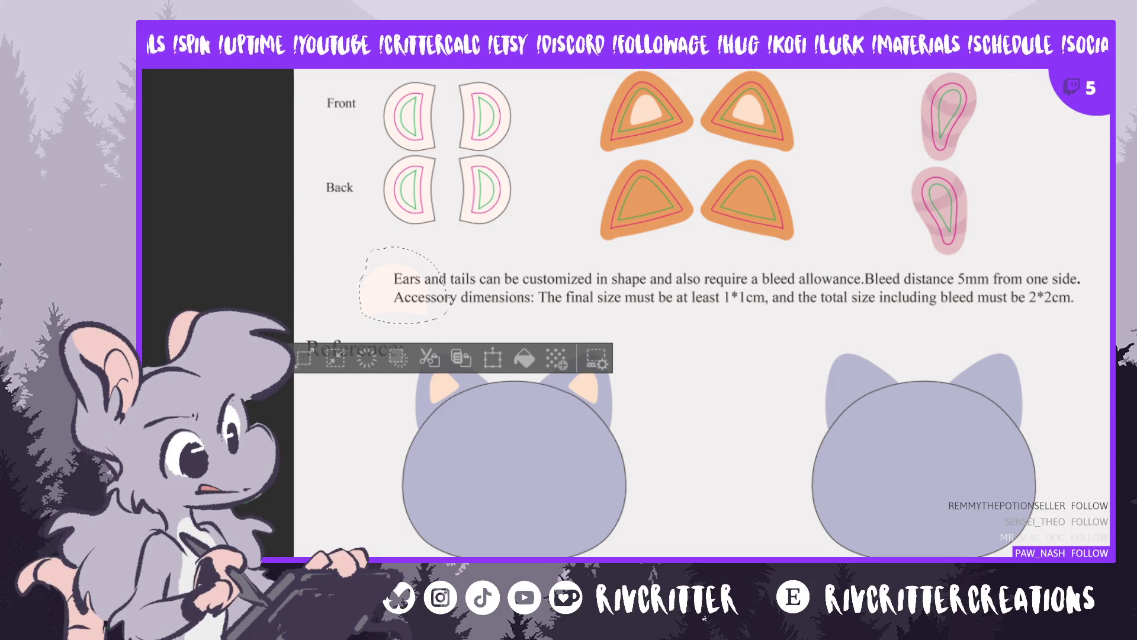
{"action": "key", "text": "ctrl+d"}
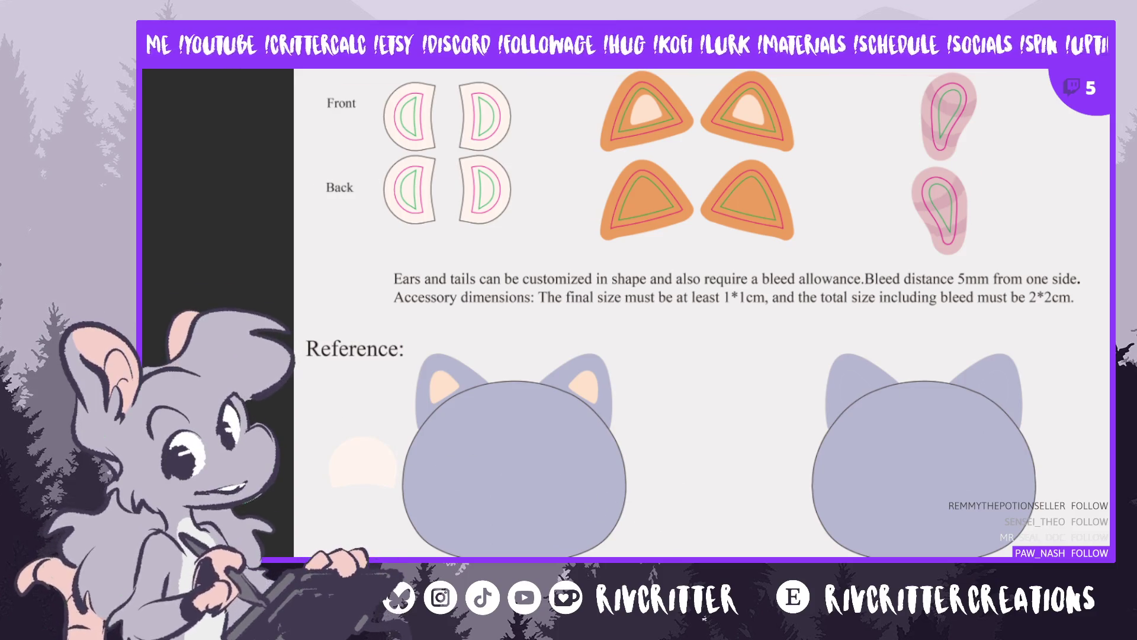
{"action": "scroll", "coordinate": [358, 473], "scroll_direction": "up", "scroll_amount": 3, "text": "ctrl"}
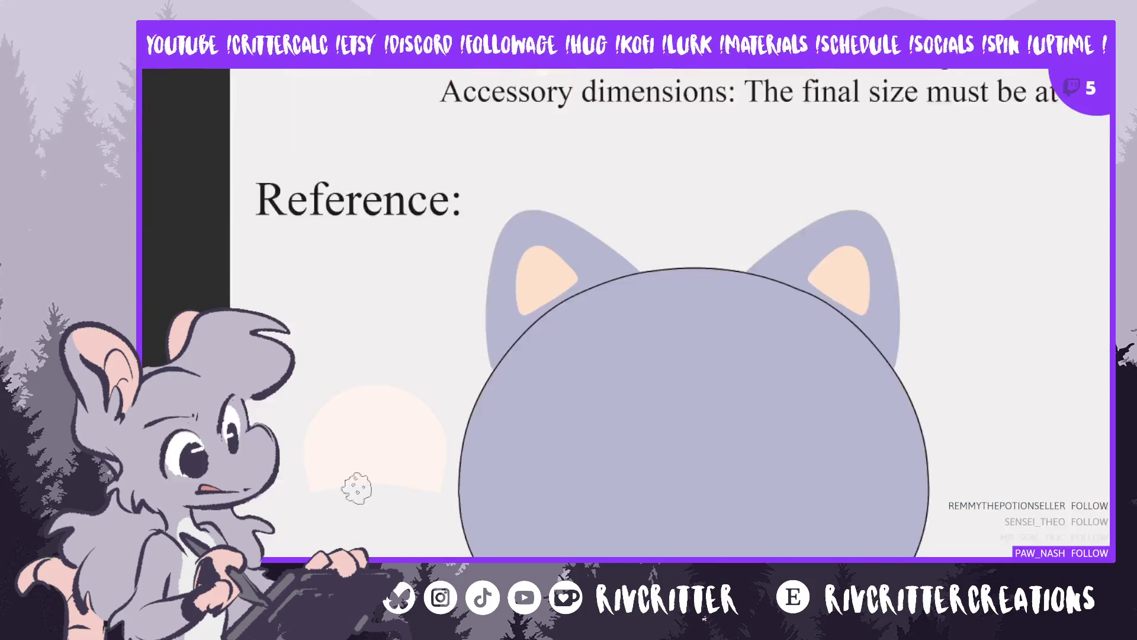
Paint the pale semicircle lavender and set it upright on top of the front head
{"action": "mouse_move", "coordinate": [305, 507]}
{"action": "left_mouse_down"}
{"action": "mouse_move", "coordinate": [386, 399]}
{"action": "mouse_move", "coordinate": [381, 508]}
{"action": "mouse_move", "coordinate": [444, 450]}
{"action": "left_mouse_up"}
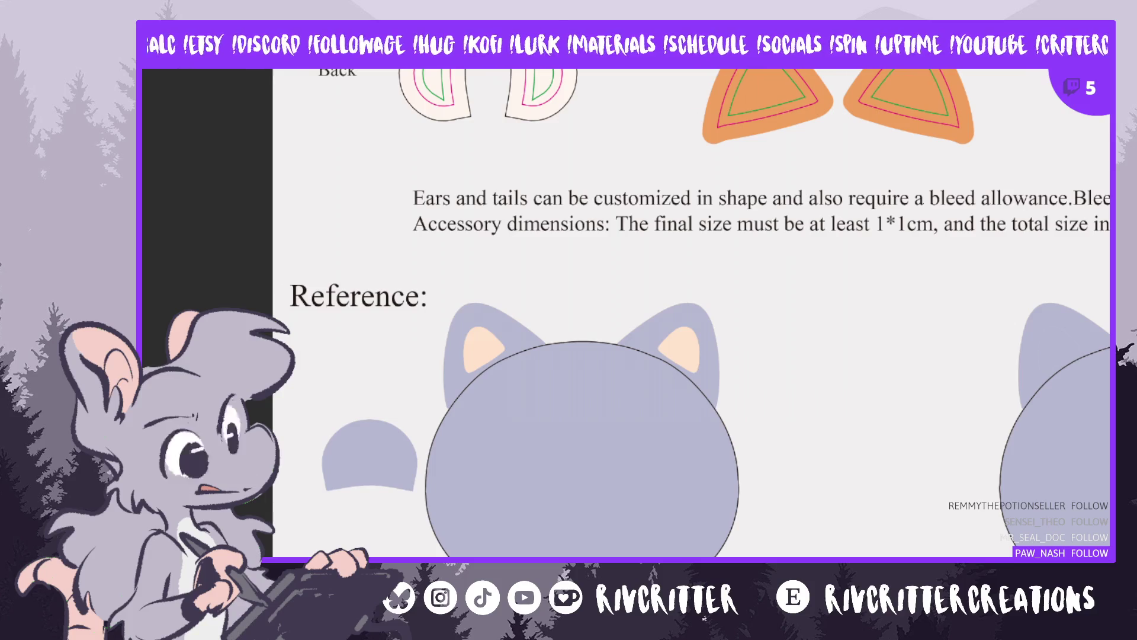
{"action": "mouse_move", "coordinate": [379, 467]}
{"action": "left_mouse_down"}
{"action": "mouse_move", "coordinate": [521, 343]}
{"action": "mouse_move", "coordinate": [599, 317]}
{"action": "mouse_move", "coordinate": [566, 326]}
{"action": "mouse_move", "coordinate": [583, 308]}
{"action": "mouse_move", "coordinate": [427, 379]}
{"action": "mouse_move", "coordinate": [410, 374]}
{"action": "left_mouse_up"}
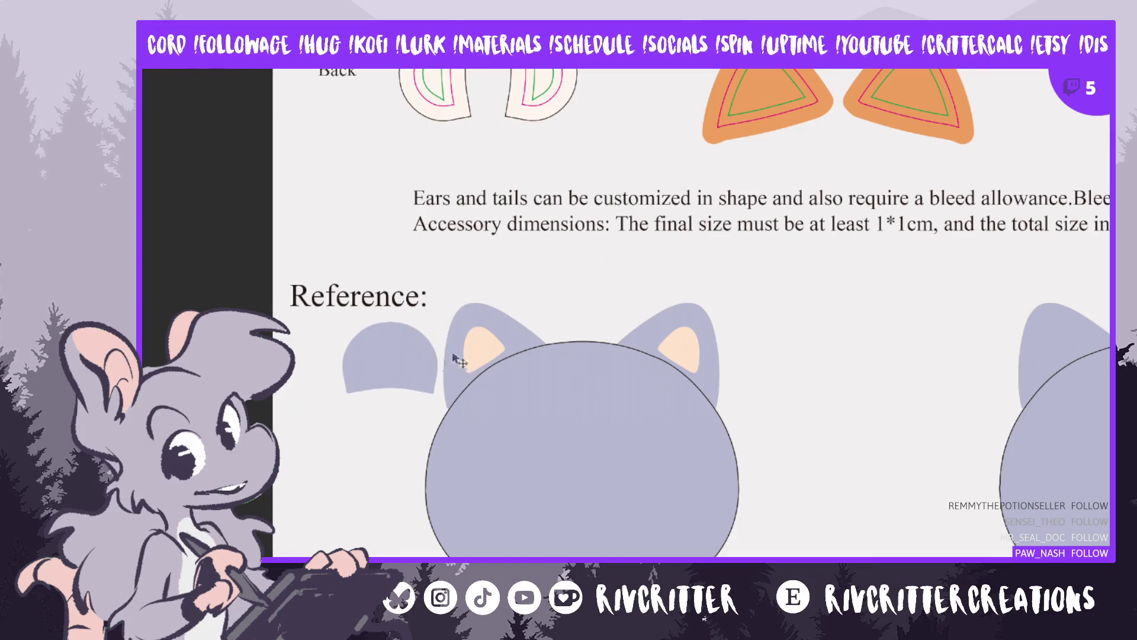
{"action": "key", "text": "ctrl+t"}
{"action": "mouse_move", "coordinate": [536, 327]}
{"action": "left_mouse_down"}
{"action": "mouse_move", "coordinate": [541, 305]}
{"action": "mouse_move", "coordinate": [473, 359]}
{"action": "mouse_move", "coordinate": [517, 306]}
{"action": "left_mouse_up"}
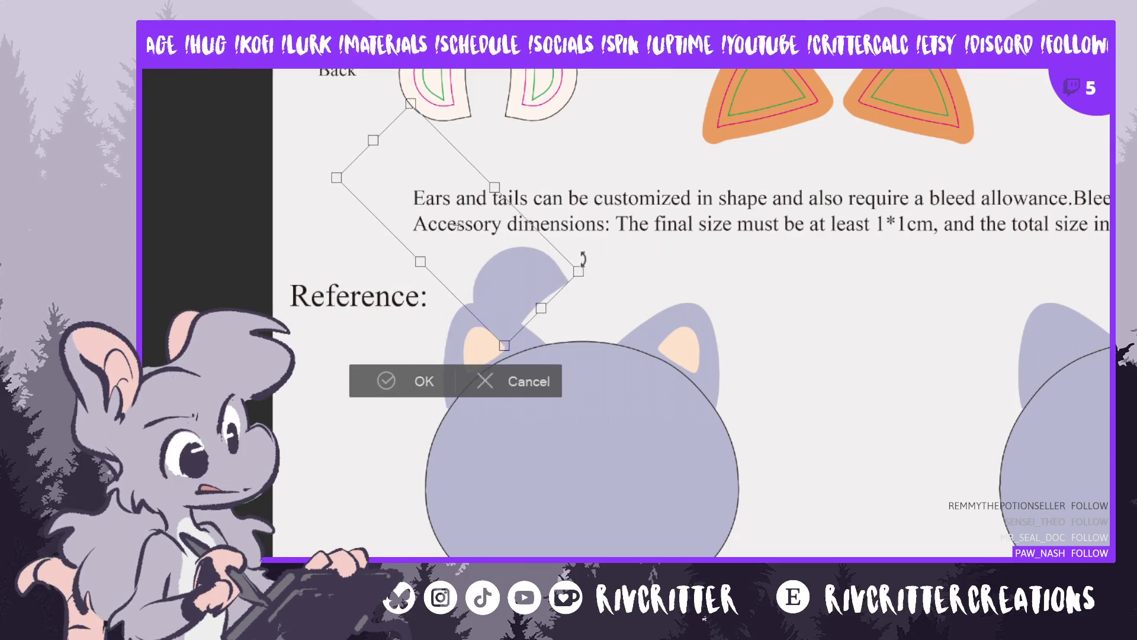
{"action": "mouse_move", "coordinate": [584, 258]}
{"action": "left_mouse_down"}
{"action": "mouse_move", "coordinate": [511, 349]}
{"action": "mouse_move", "coordinate": [473, 284]}
{"action": "mouse_move", "coordinate": [539, 411]}
{"action": "mouse_move", "coordinate": [657, 314]}
{"action": "mouse_move", "coordinate": [667, 326]}
{"action": "mouse_move", "coordinate": [623, 305]}
{"action": "mouse_move", "coordinate": [645, 326]}
{"action": "left_mouse_up"}
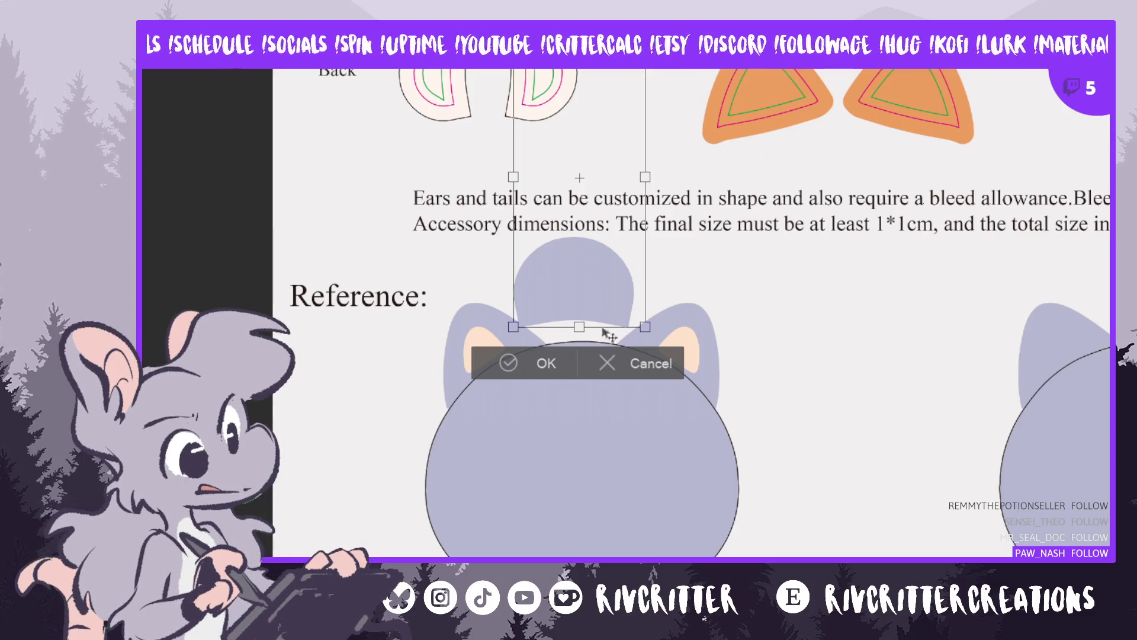
{"action": "left_click", "coordinate": [542, 364]}
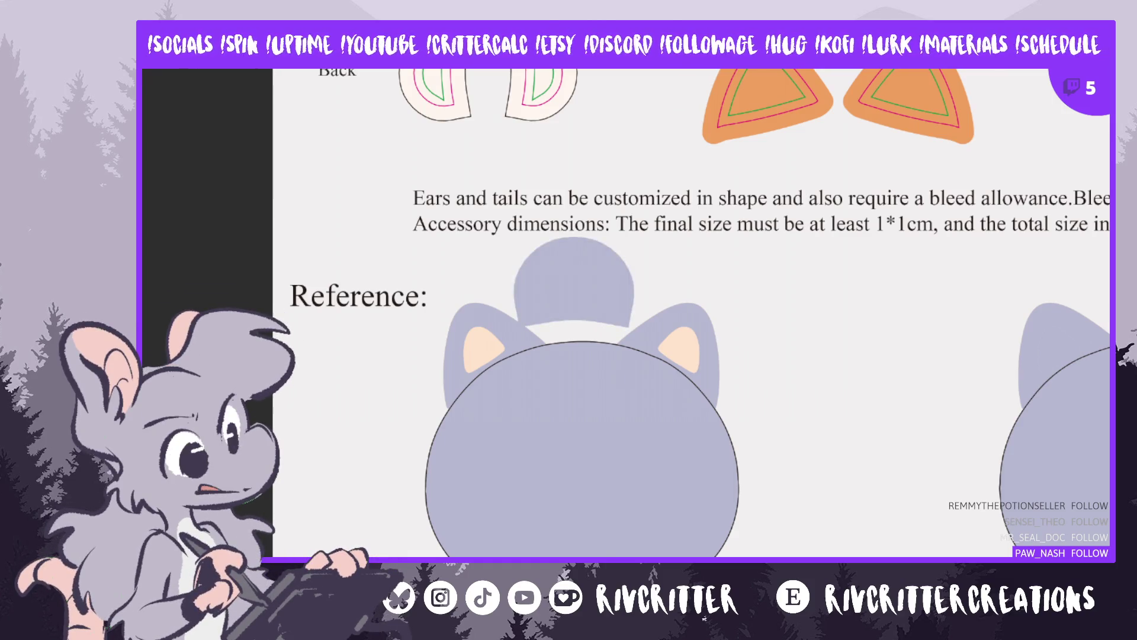
Rotate and fit the lavender dome over the front head's left cat ear
{"action": "mouse_move", "coordinate": [621, 299]}
{"action": "left_mouse_down"}
{"action": "mouse_move", "coordinate": [574, 320]}
{"action": "mouse_move", "coordinate": [508, 297]}
{"action": "mouse_move", "coordinate": [515, 269]}
{"action": "mouse_move", "coordinate": [527, 274]}
{"action": "left_mouse_up"}
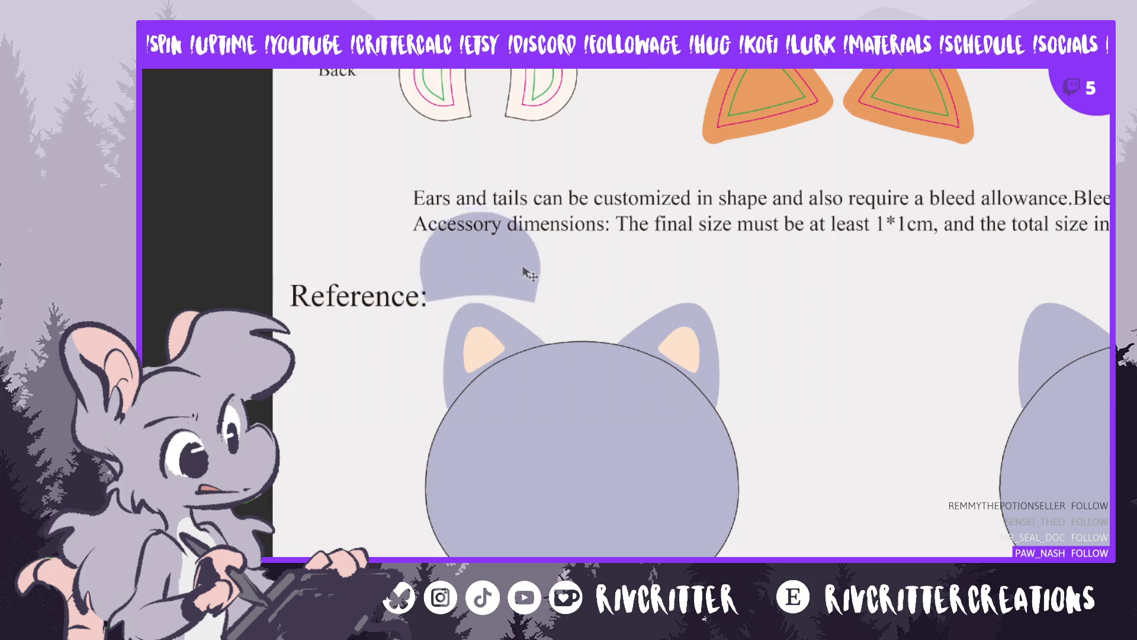
{"action": "key", "text": "ctrl+t"}
{"action": "left_click_drag", "start_coordinate": [601, 307], "coordinate": [668, 238]}
{"action": "mouse_move", "coordinate": [527, 260]}
{"action": "left_mouse_down"}
{"action": "mouse_move", "coordinate": [506, 211]}
{"action": "mouse_move", "coordinate": [468, 347]}
{"action": "left_mouse_up"}
{"action": "left_click_drag", "start_coordinate": [589, 320], "coordinate": [598, 300]}
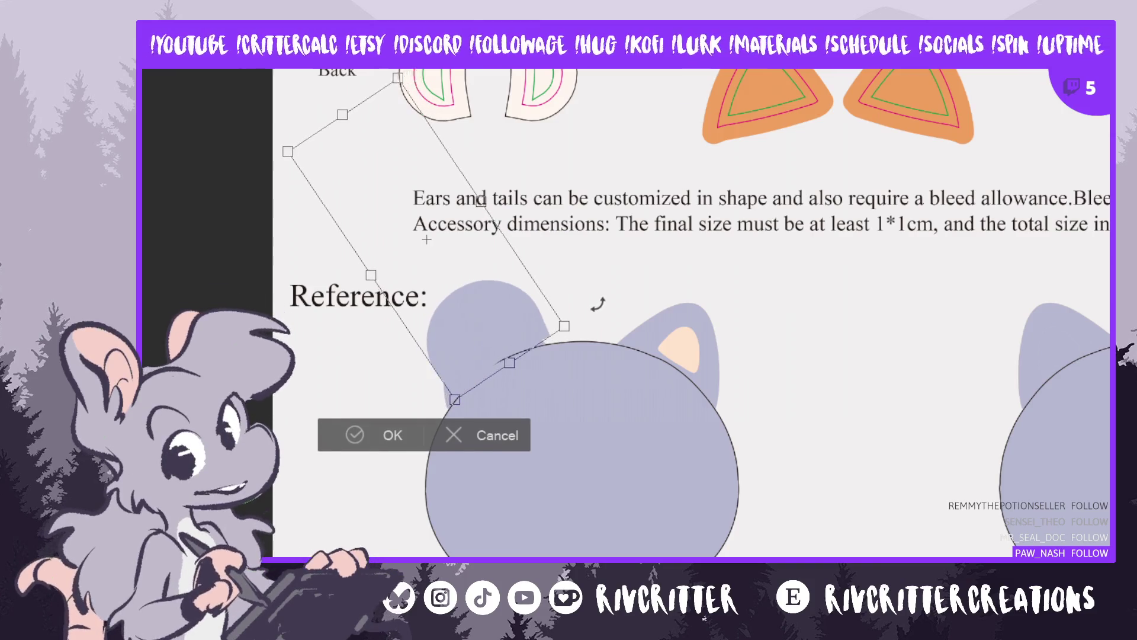
{"action": "left_click_drag", "start_coordinate": [488, 344], "coordinate": [494, 348]}
{"action": "left_click", "coordinate": [377, 441]}
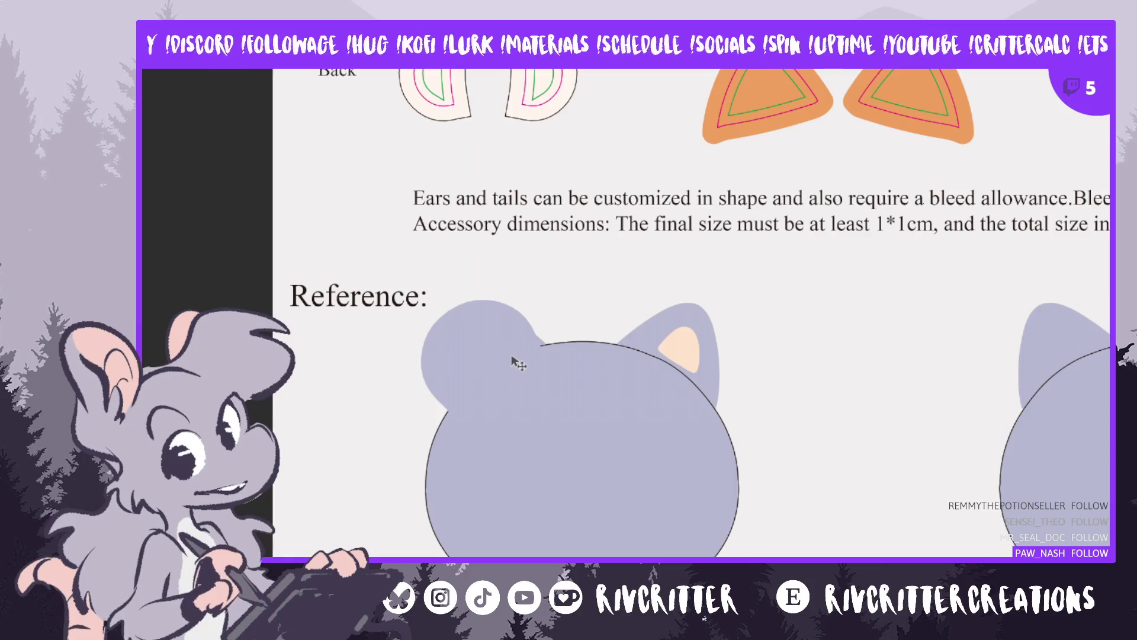
{"action": "left_click_drag", "start_coordinate": [490, 338], "coordinate": [487, 366]}
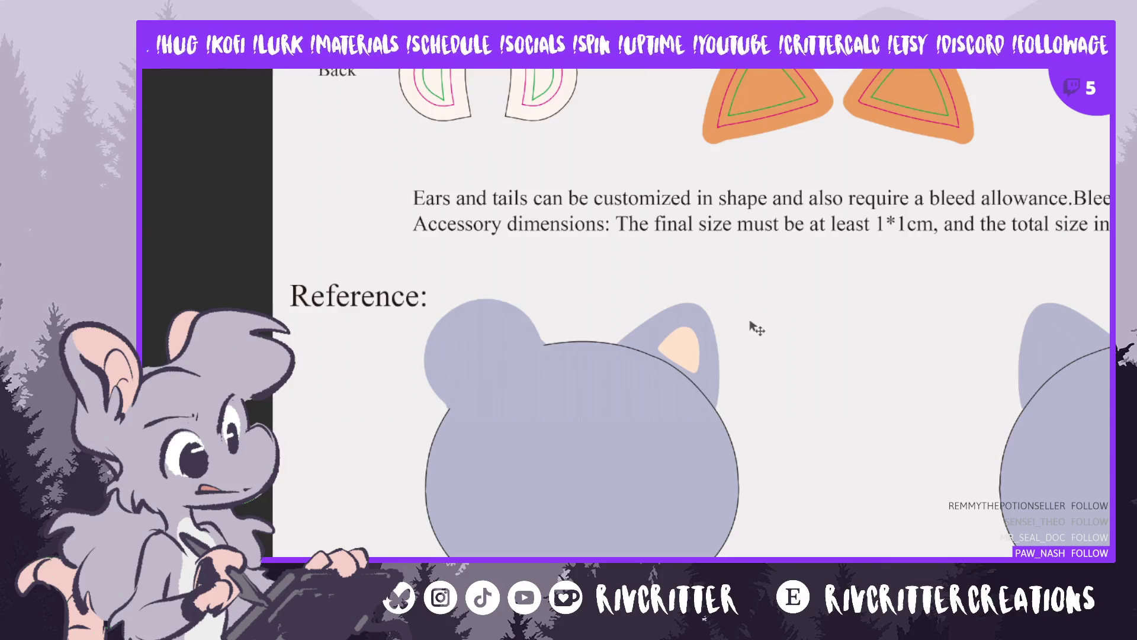
Rotate and move the copied round ear over the front head's right side
{"action": "key", "text": "ctrl+t"}
{"action": "left_click_drag", "start_coordinate": [701, 398], "coordinate": [533, 498]}
{"action": "mouse_move", "coordinate": [472, 284]}
{"action": "left_mouse_down"}
{"action": "mouse_move", "coordinate": [708, 333]}
{"action": "mouse_move", "coordinate": [720, 350]}
{"action": "mouse_move", "coordinate": [734, 339]}
{"action": "left_mouse_up"}
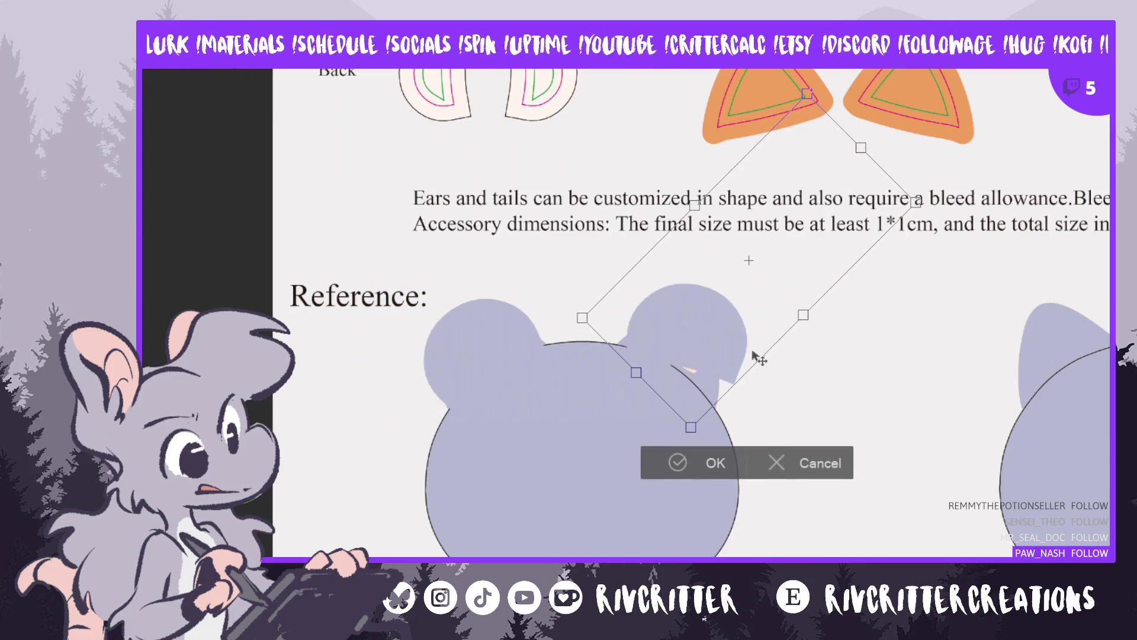
{"action": "mouse_move", "coordinate": [762, 401]}
{"action": "left_mouse_down"}
{"action": "mouse_move", "coordinate": [759, 413]}
{"action": "mouse_move", "coordinate": [766, 406]}
{"action": "left_mouse_up"}
{"action": "left_click_drag", "start_coordinate": [718, 332], "coordinate": [731, 371]}
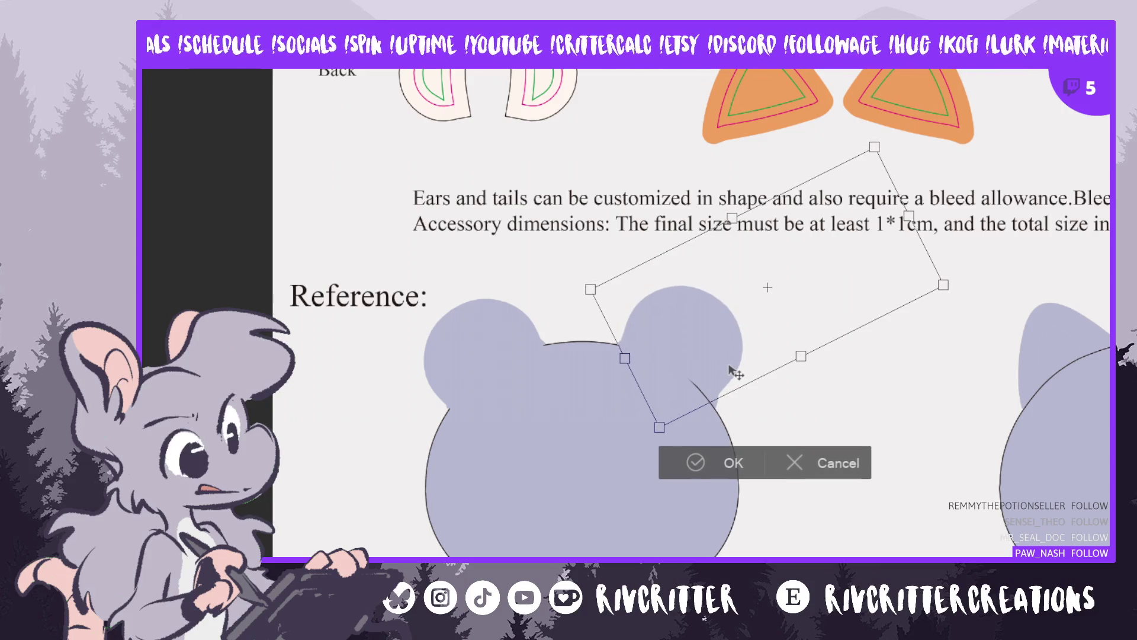
{"action": "left_click", "coordinate": [768, 458]}
Try shifting a head-coloured bump right above the head, then undo it
{"action": "left_click_drag", "start_coordinate": [497, 362], "coordinate": [619, 320]}
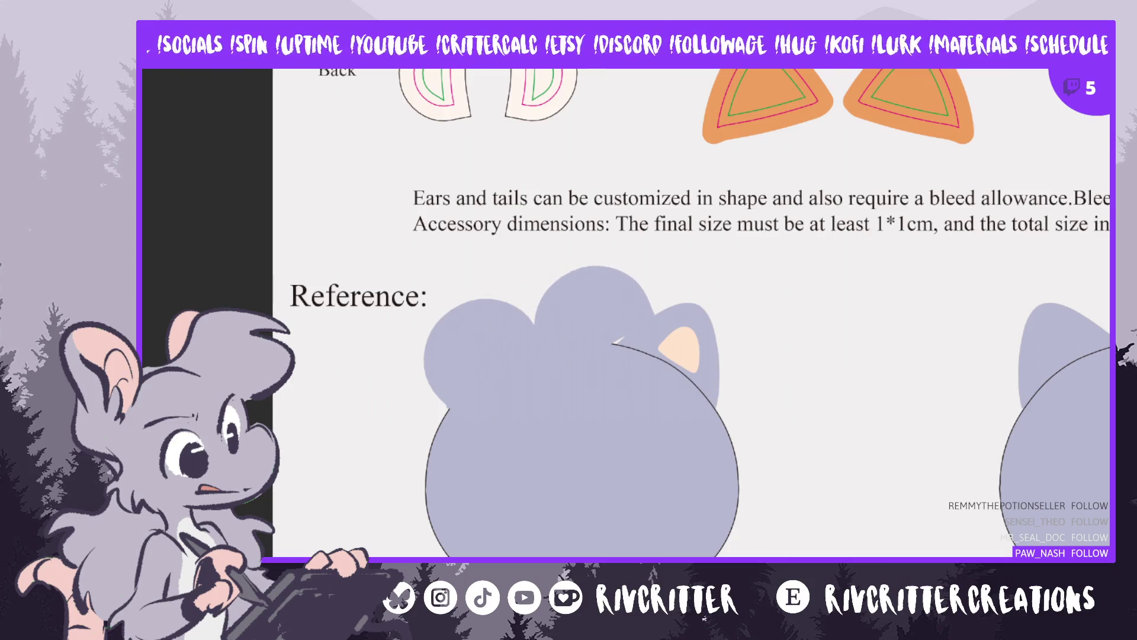
{"action": "key", "text": "ctrl+t"}
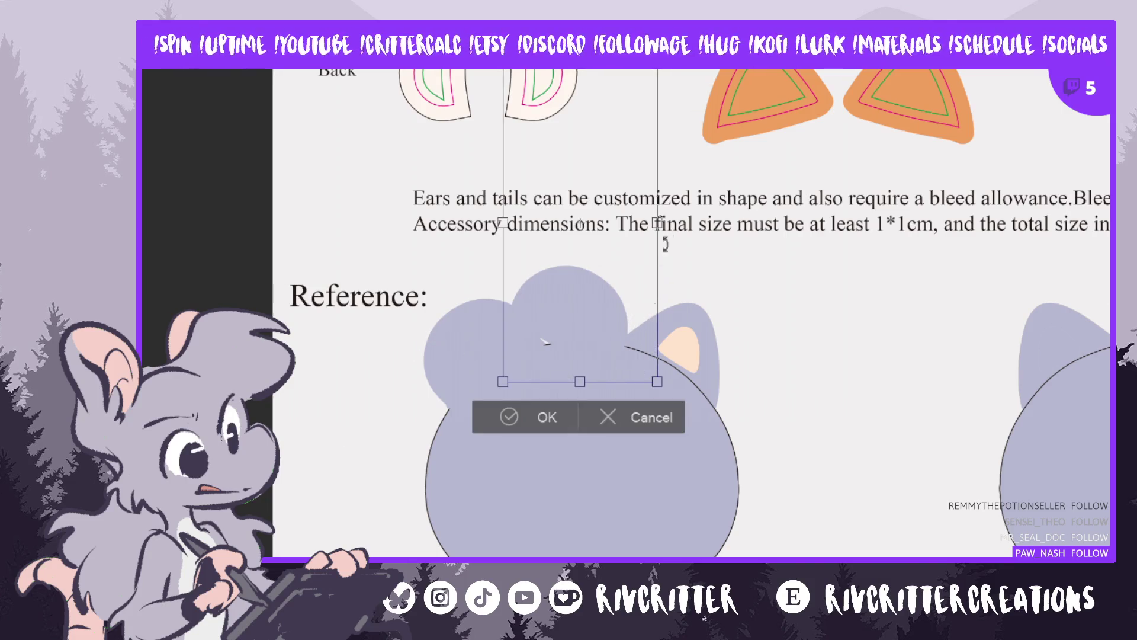
{"action": "mouse_move", "coordinate": [634, 334]}
{"action": "left_mouse_down"}
{"action": "mouse_move", "coordinate": [728, 347]}
{"action": "mouse_move", "coordinate": [720, 353]}
{"action": "left_mouse_up"}
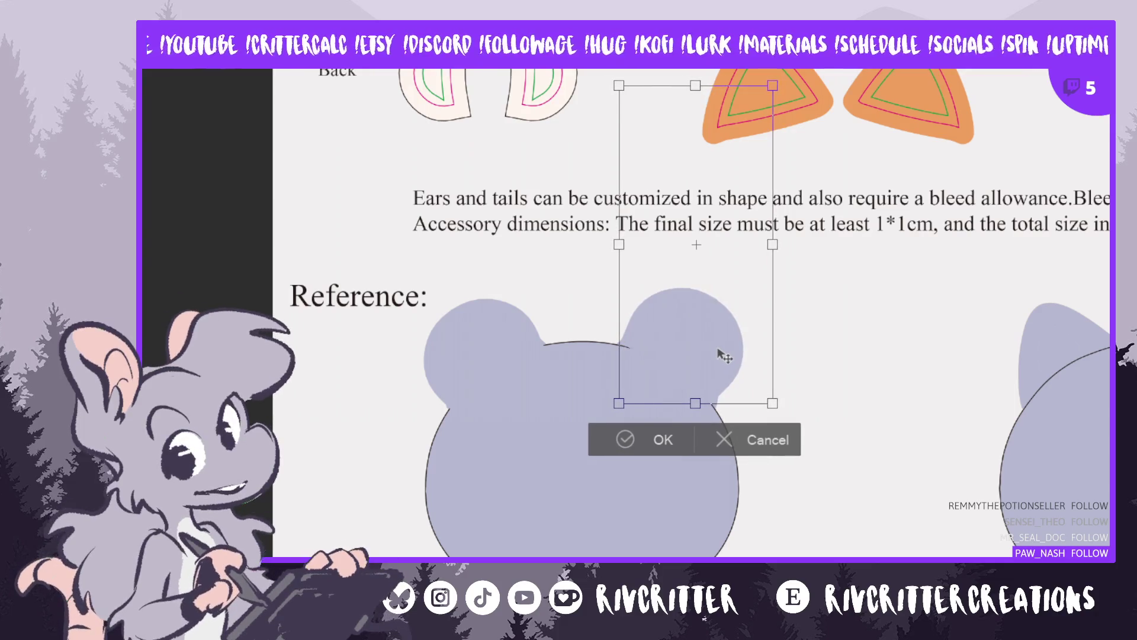
{"action": "key", "text": "Return"}
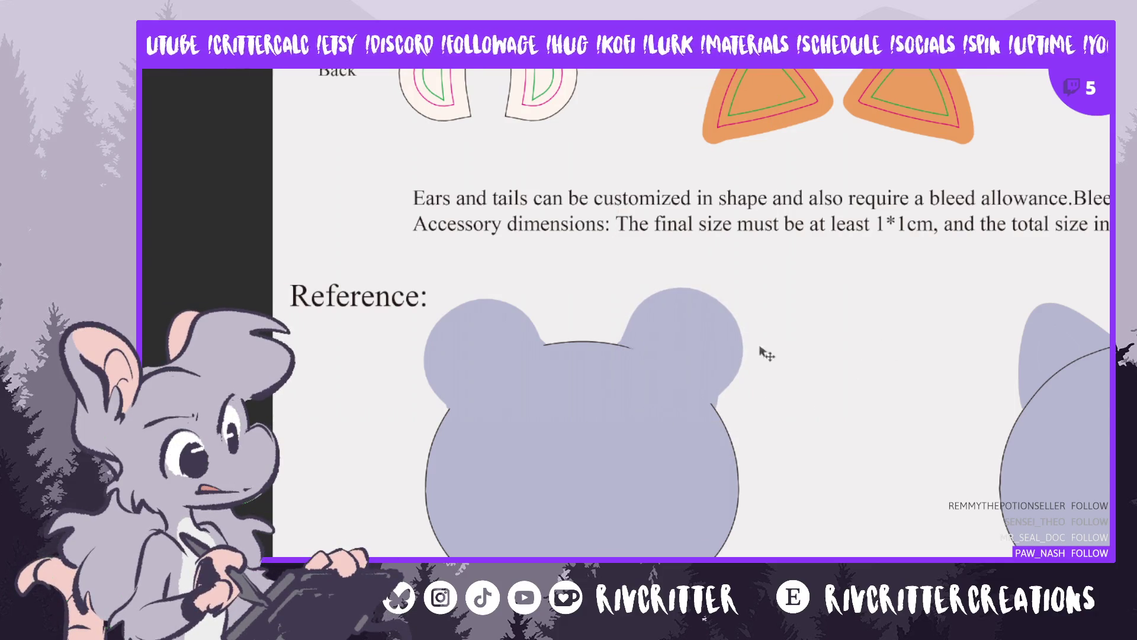
{"action": "key", "text": "ctrl+z"}
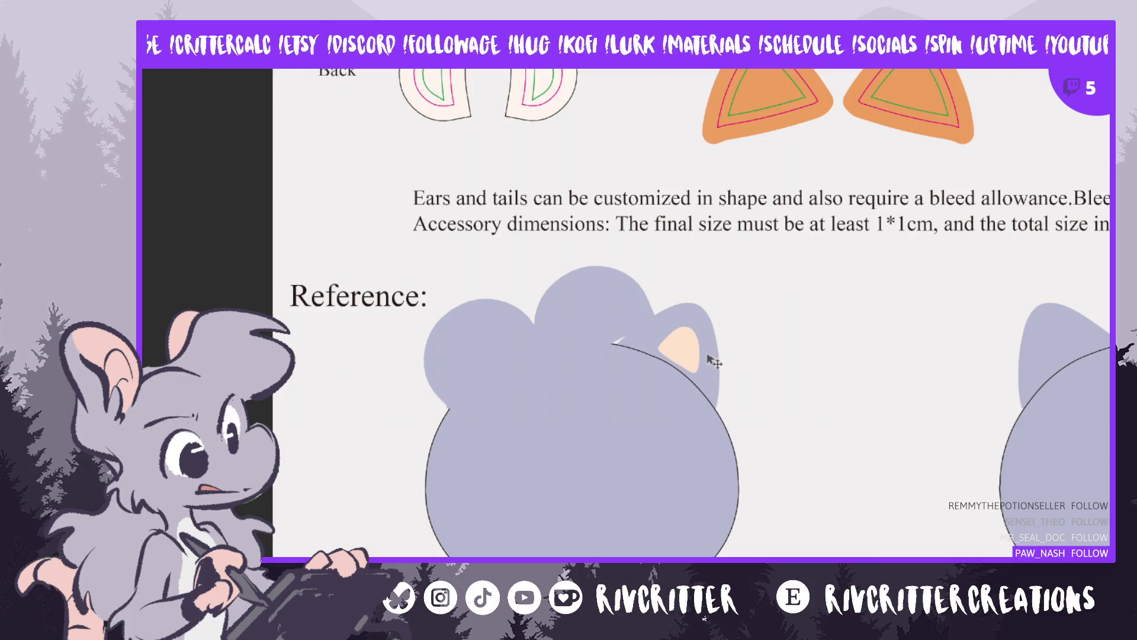
{"action": "key", "text": "ctrl+z"}
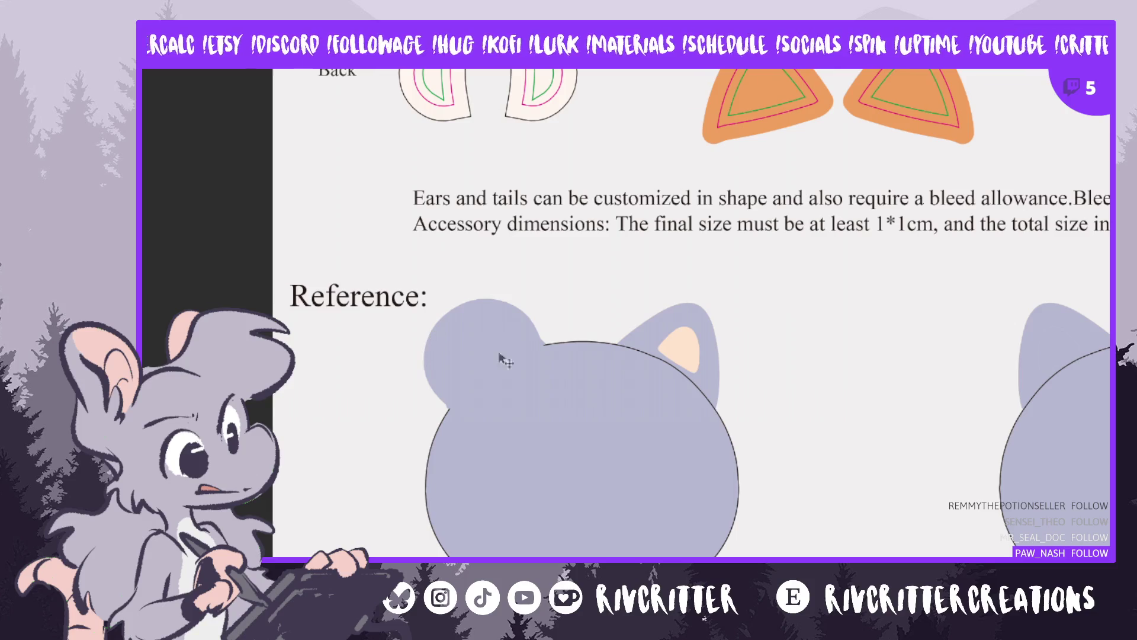
Nudge a round ear copy right over the cat ear and commit it
{"action": "key", "text": "ctrl+t"}
{"action": "key", "text": "Right"}
{"action": "key", "text": "Right"}
{"action": "key", "text": "Right"}
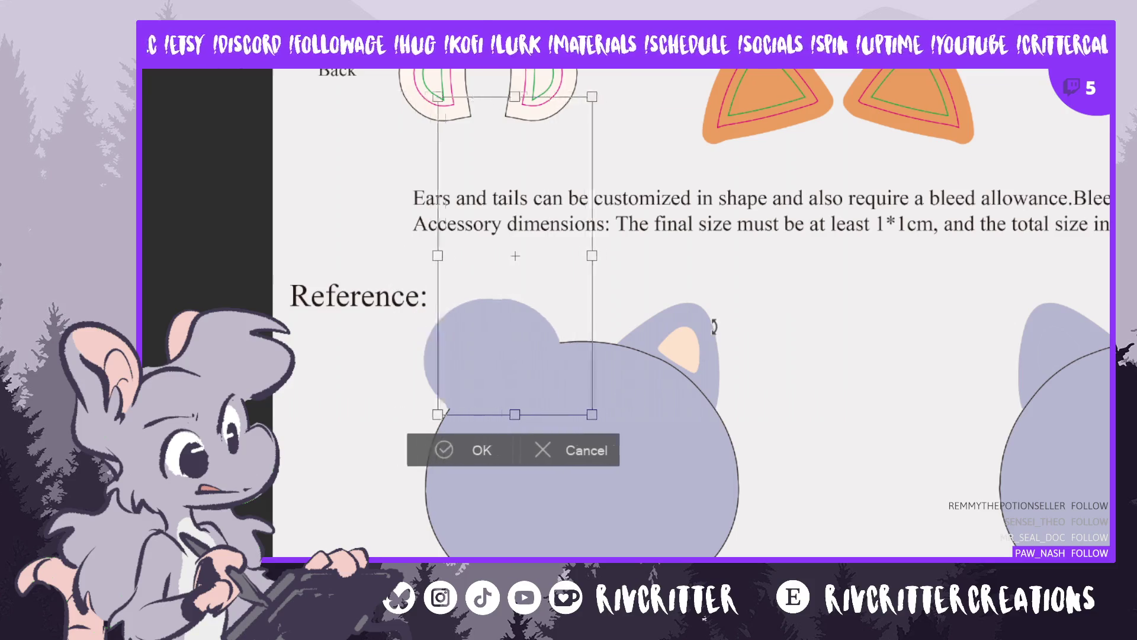
{"action": "key", "text": "Right"}
{"action": "key", "text": "Right"}
{"action": "key", "text": "Right"}
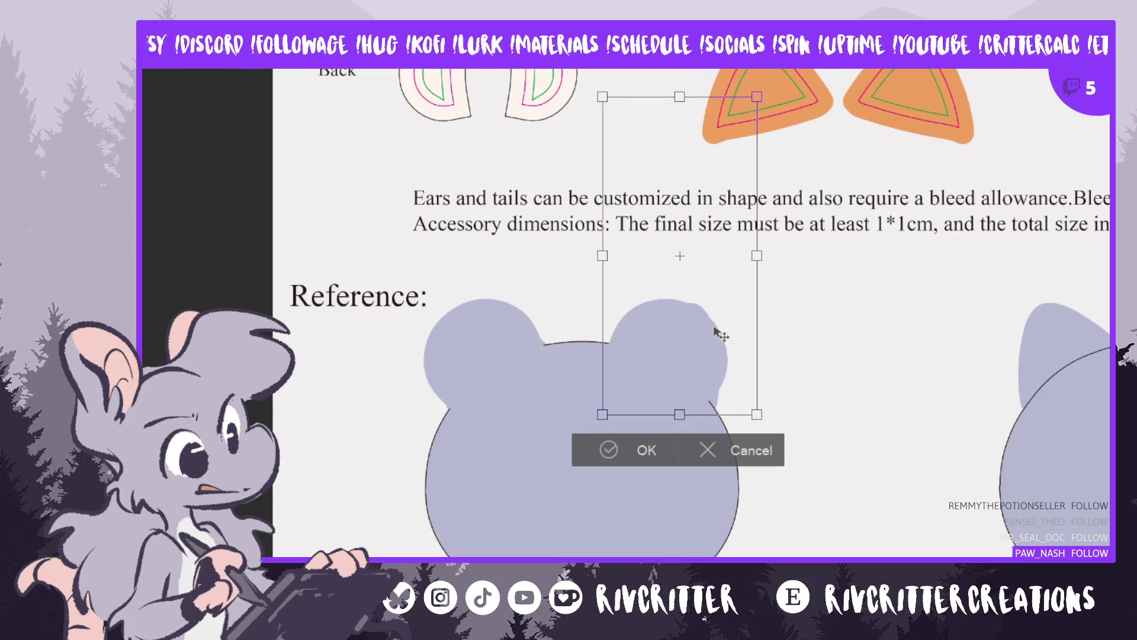
{"action": "key", "text": "Return"}
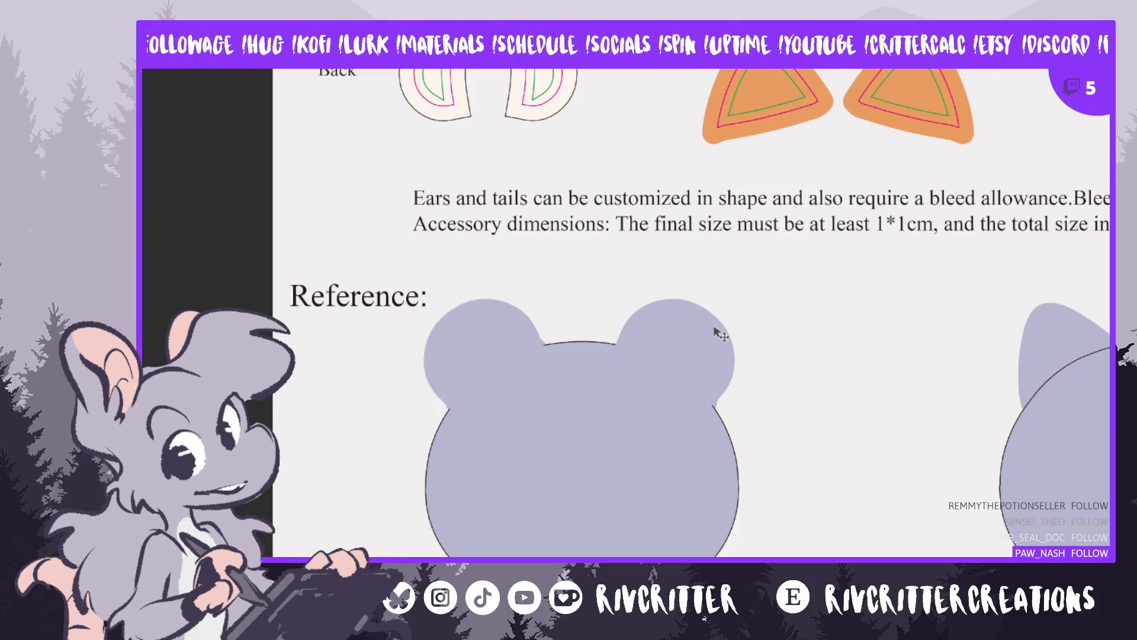
{"action": "scroll", "coordinate": [752, 347], "scroll_direction": "down", "scroll_amount": 5}
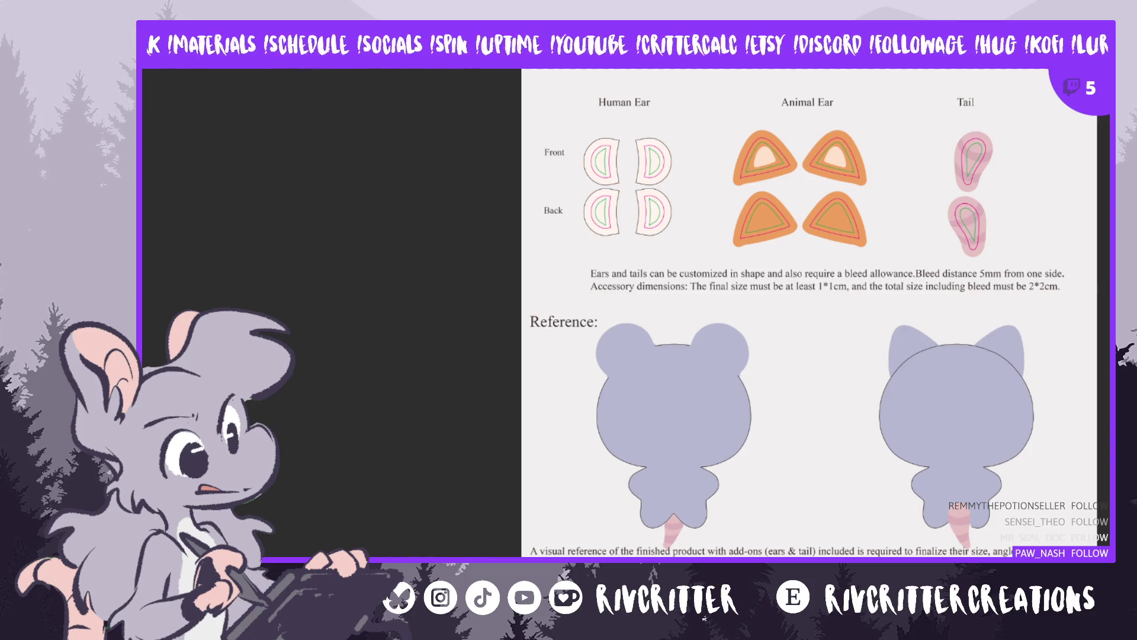
Move the round lavender ears over the back reference figure's cat ears and commit
{"action": "key", "text": "ctrl+t"}
{"action": "mouse_move", "coordinate": [685, 330]}
{"action": "left_mouse_down"}
{"action": "mouse_move", "coordinate": [770, 302]}
{"action": "mouse_move", "coordinate": [957, 301]}
{"action": "left_mouse_up"}
{"action": "key", "text": "Return"}
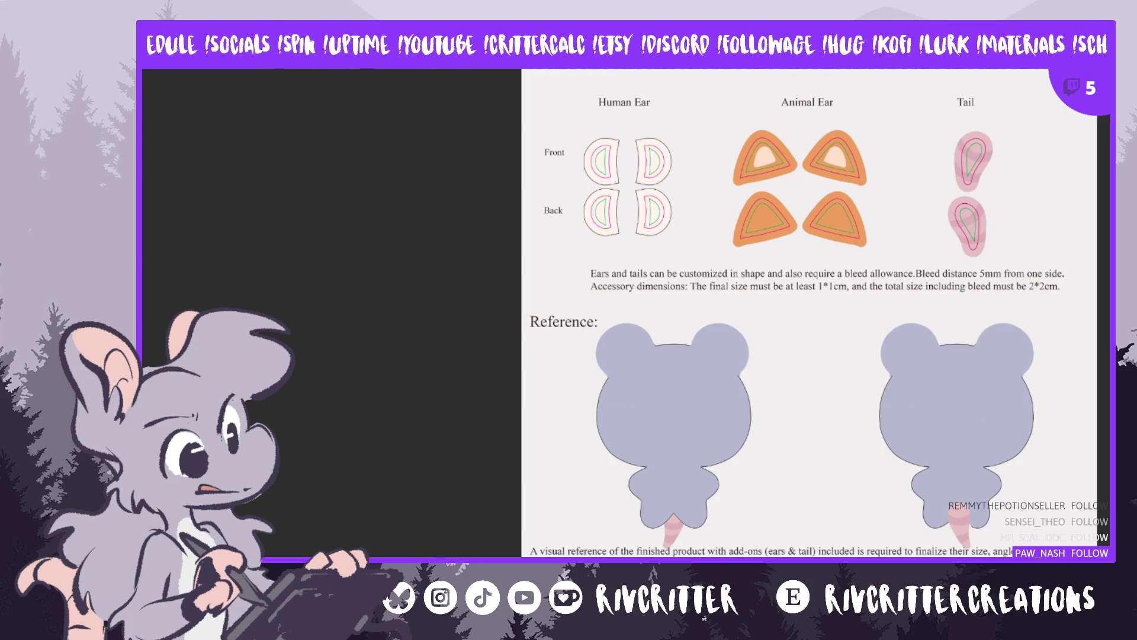
{"action": "scroll", "coordinate": [809, 313], "scroll_direction": "up", "scroll_amount": 5}
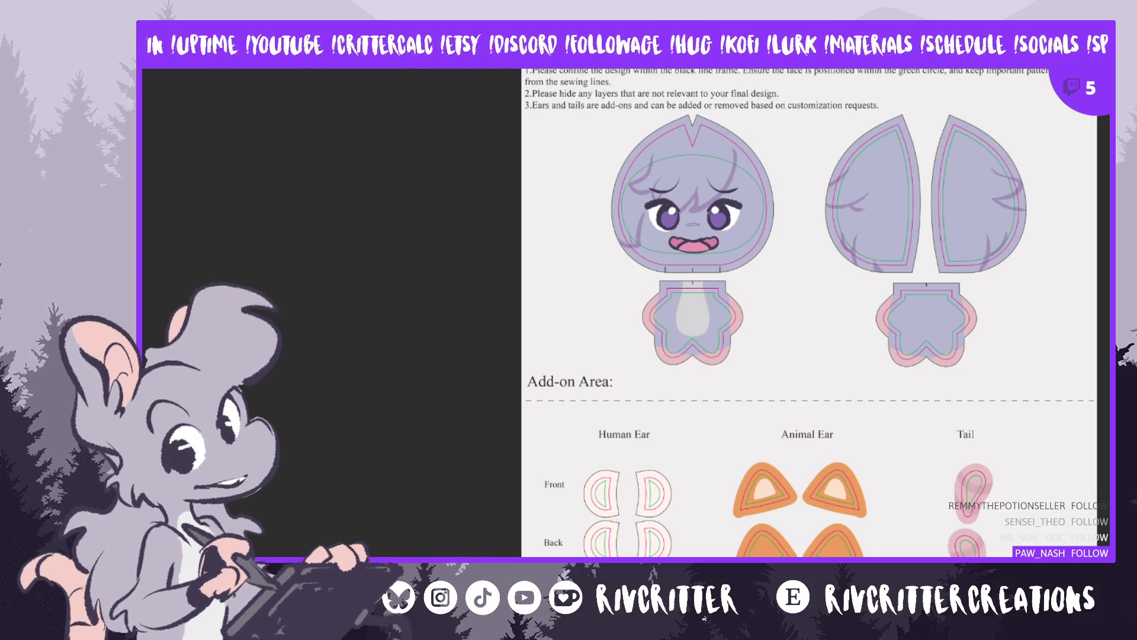
{"action": "key", "text": "ctrl+z"}
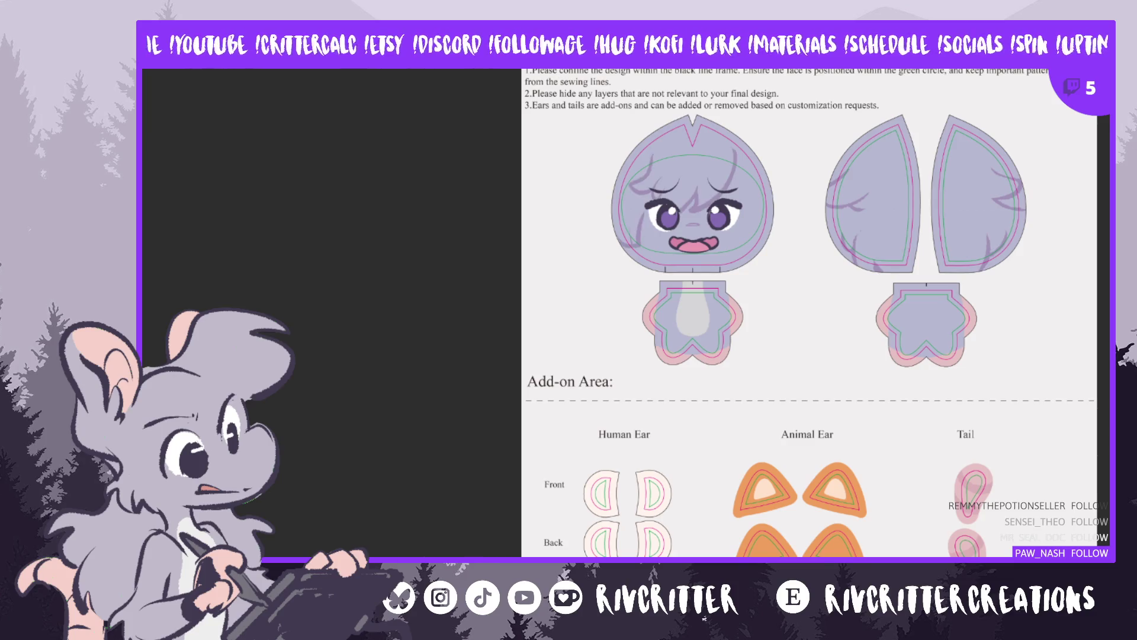
{"action": "key", "text": "ctrl+v"}
{"action": "key", "text": "ctrl+z"}
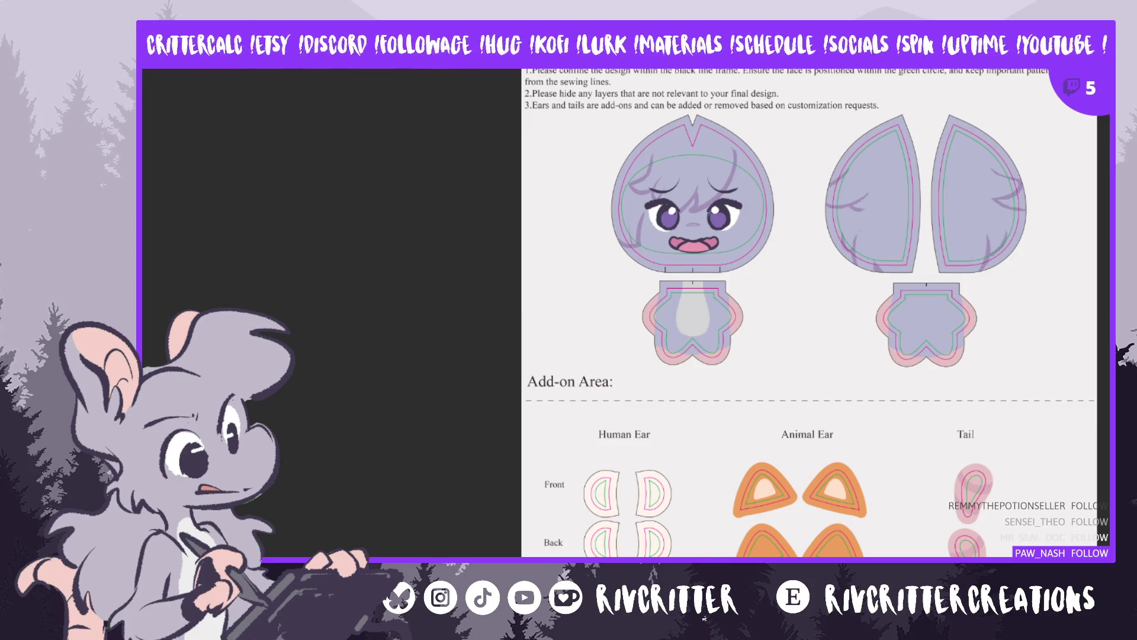
{"action": "key", "text": "ctrl+z"}
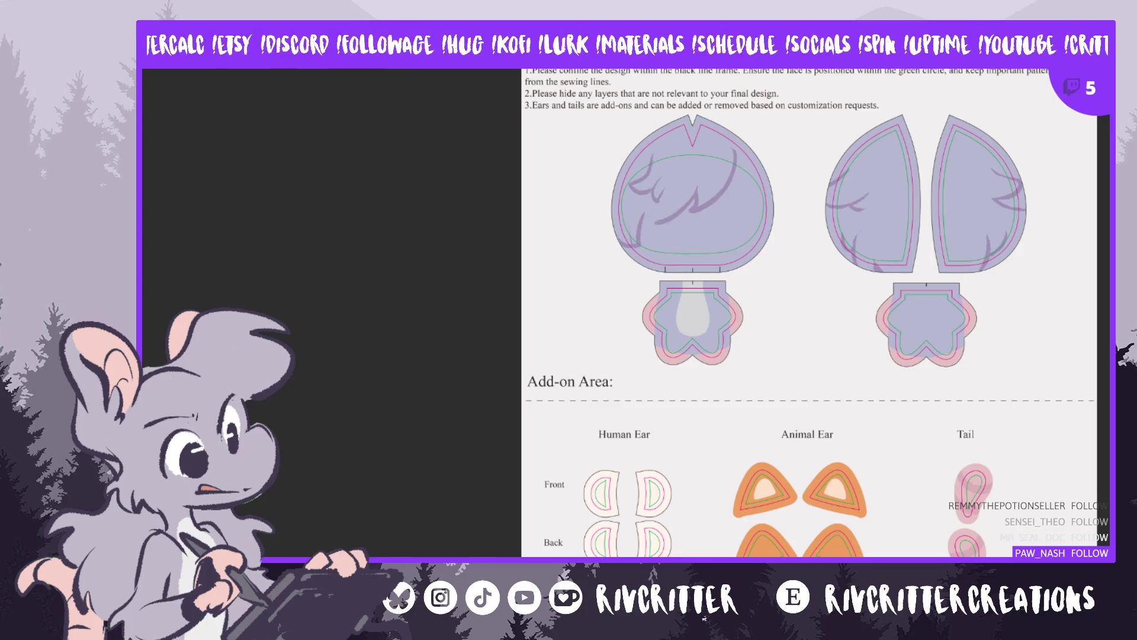
{"action": "key", "text": "ctrl+shift+z"}
{"action": "key", "text": "ctrl+z"}
{"action": "key", "text": "ctrl+shift+z"}
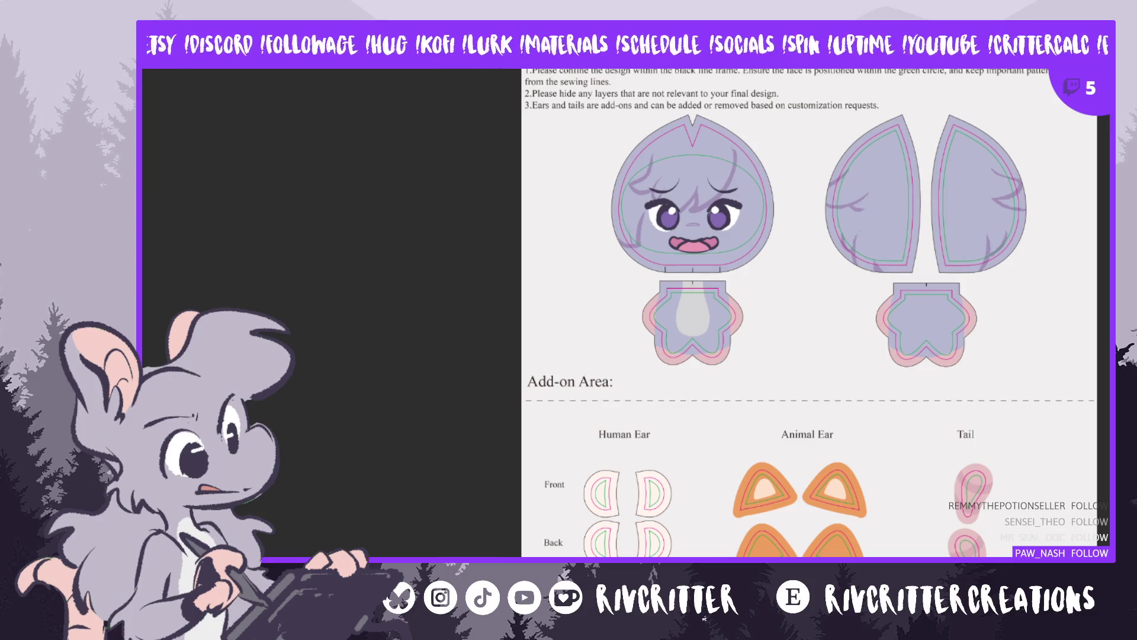
{"action": "key", "text": "ctrl+z"}
{"action": "key", "text": "ctrl+shift+z"}
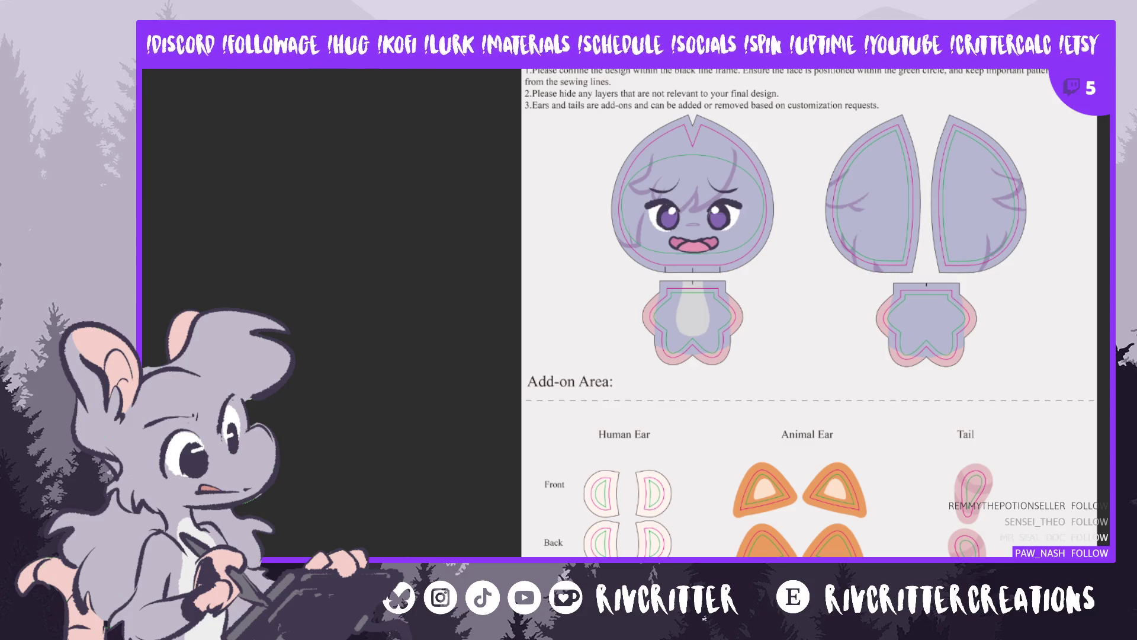
{"action": "key", "text": "ctrl+z"}
{"action": "key", "text": "ctrl+shift+z"}
{"action": "key", "text": "ctrl+shift+z"}
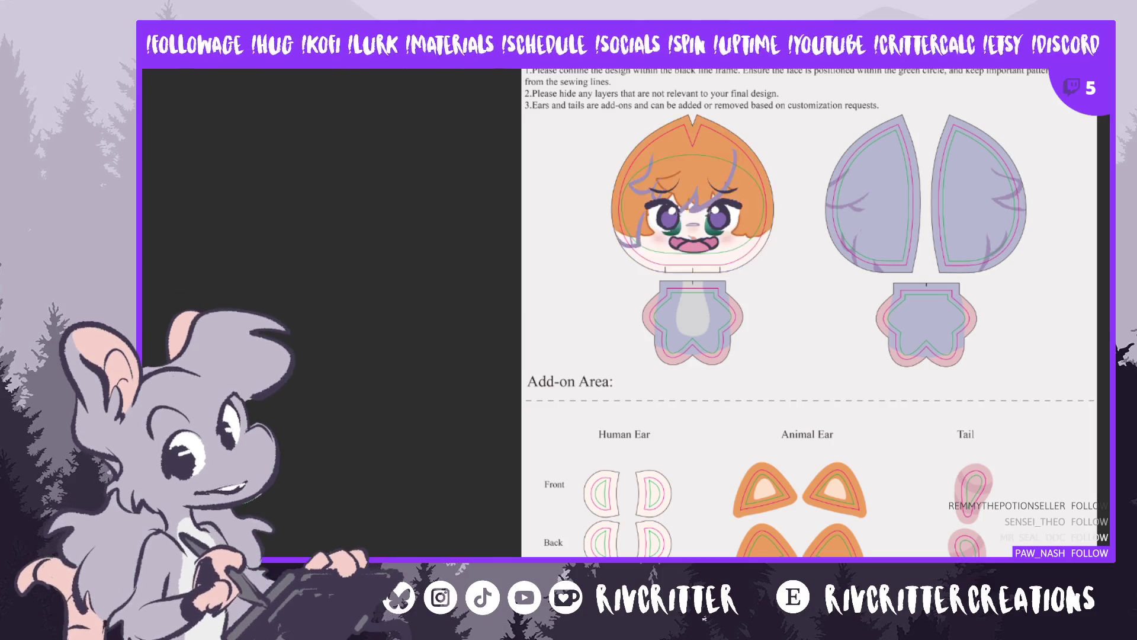
{"action": "key", "text": "ctrl+z"}
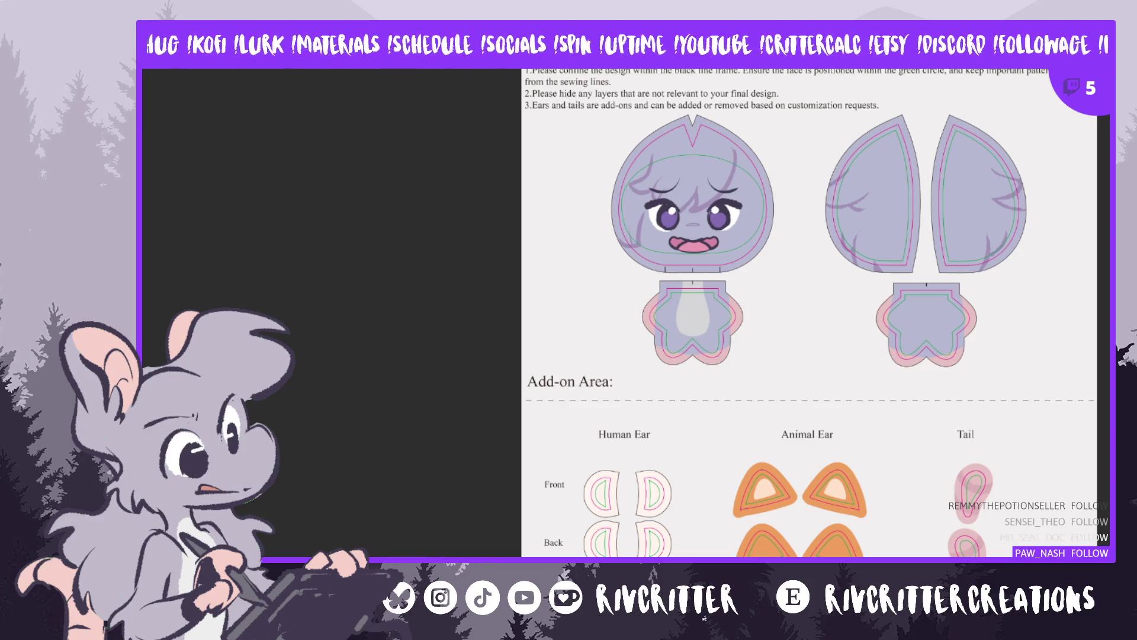
{"action": "scroll", "coordinate": [809, 313], "scroll_direction": "down", "scroll_amount": 9}
{"action": "scroll", "coordinate": [809, 313], "scroll_direction": "up", "scroll_amount": 4}
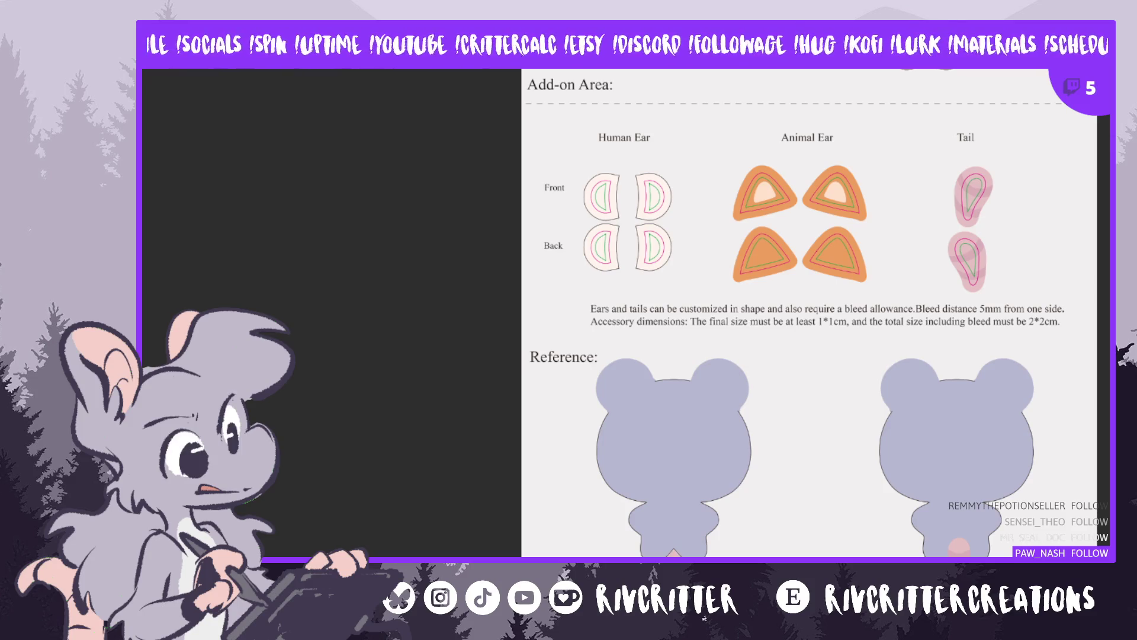
Paste the chibi face and position it on the front reference body
{"action": "key", "text": "ctrl+v"}
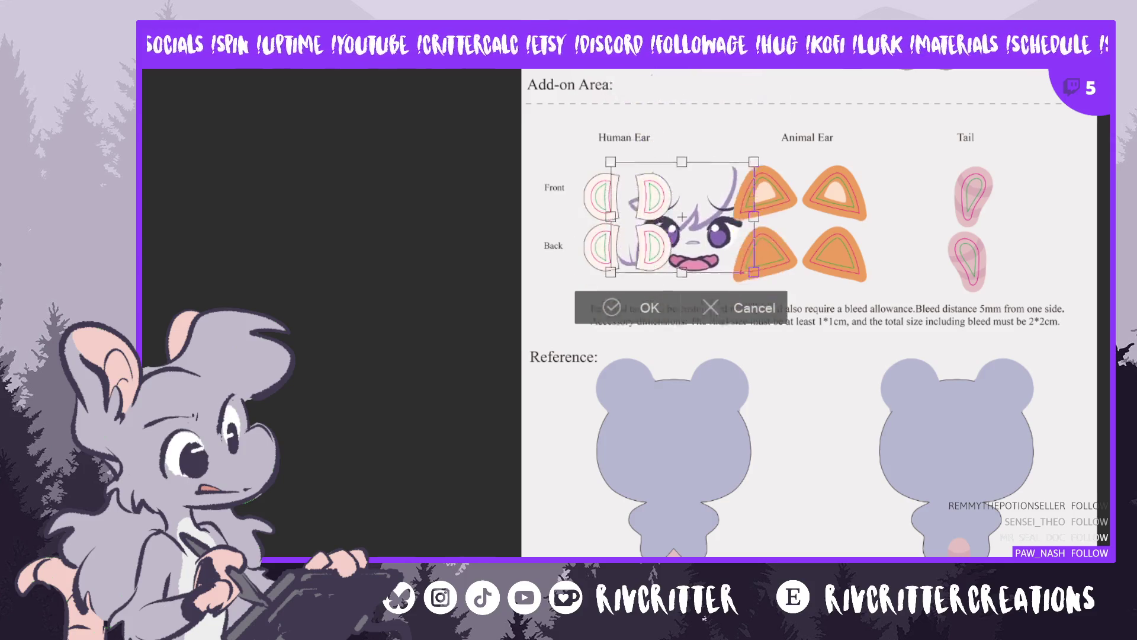
{"action": "left_click_drag", "start_coordinate": [681, 328], "coordinate": [682, 434]}
{"action": "left_click_drag", "start_coordinate": [683, 434], "coordinate": [666, 442]}
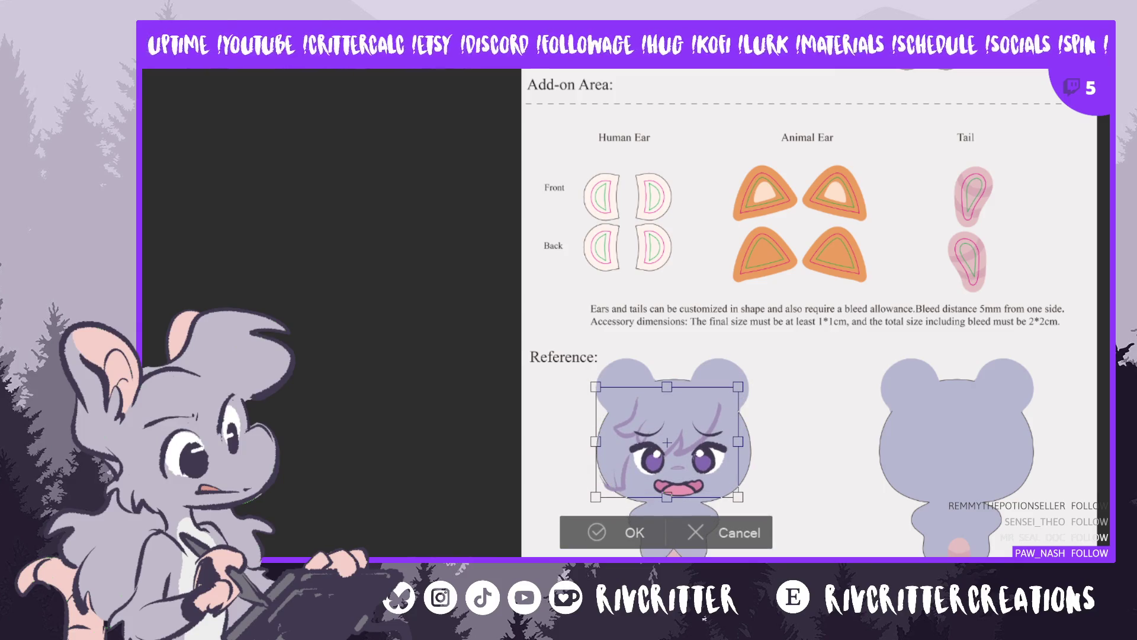
{"action": "key", "text": "Return"}
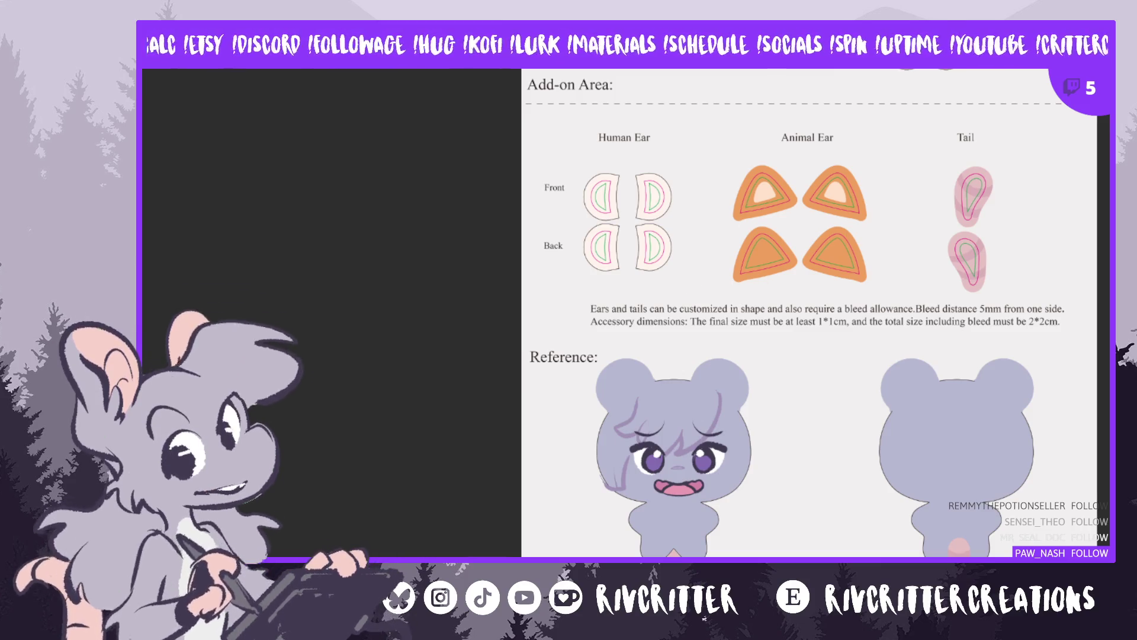
View the plush keychain photo, then switch to the two-plushie photo
{"action": "key", "text": "Right"}
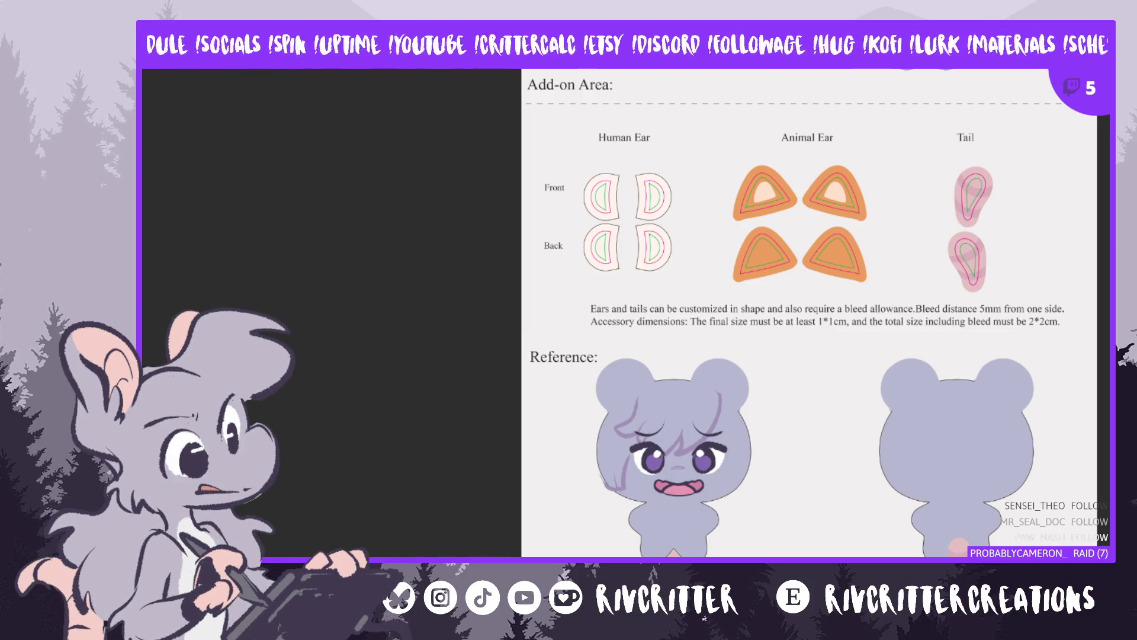
{"action": "scroll", "coordinate": [738, 313], "scroll_direction": "right", "scroll_amount": 5}
{"action": "key", "text": "ctrl+Tab"}
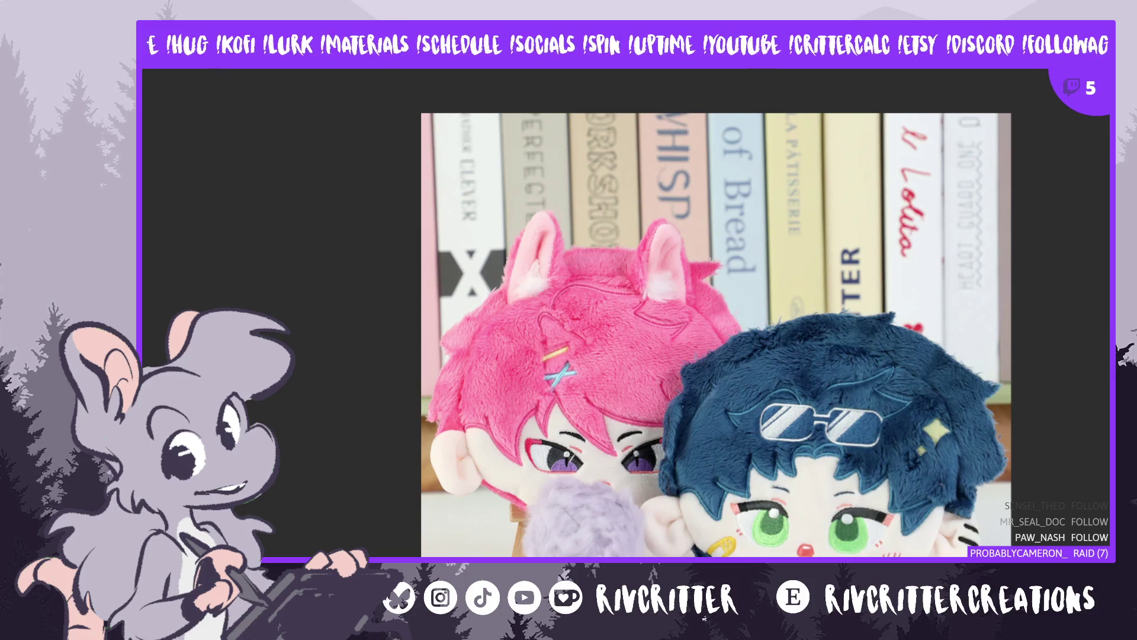
{"action": "scroll", "coordinate": [716, 320], "scroll_direction": "down", "scroll_amount": 2}
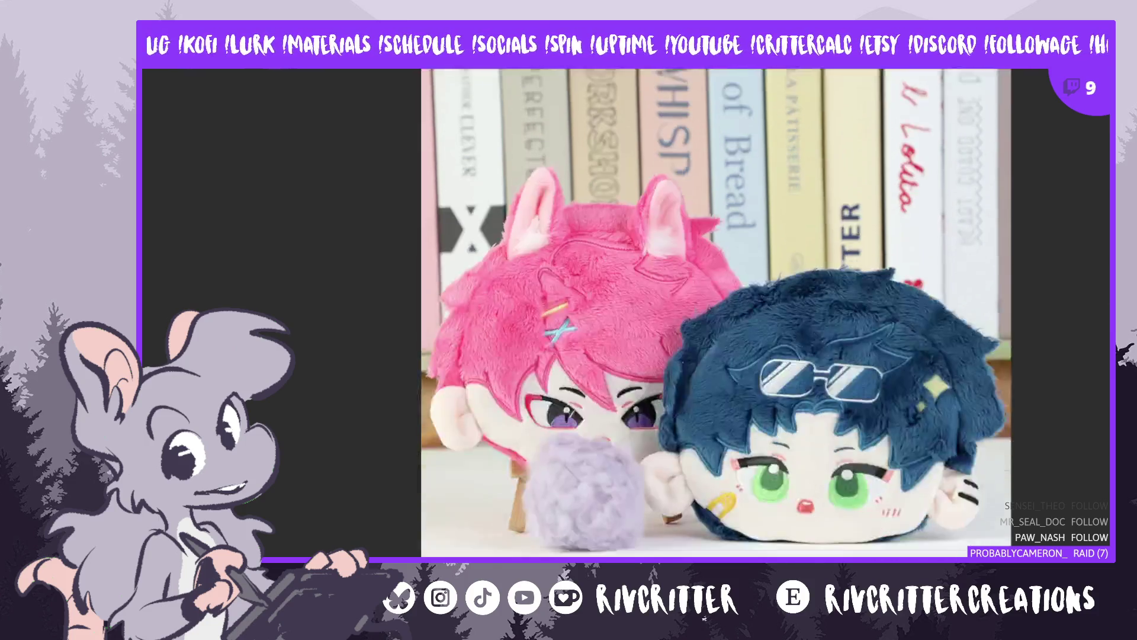
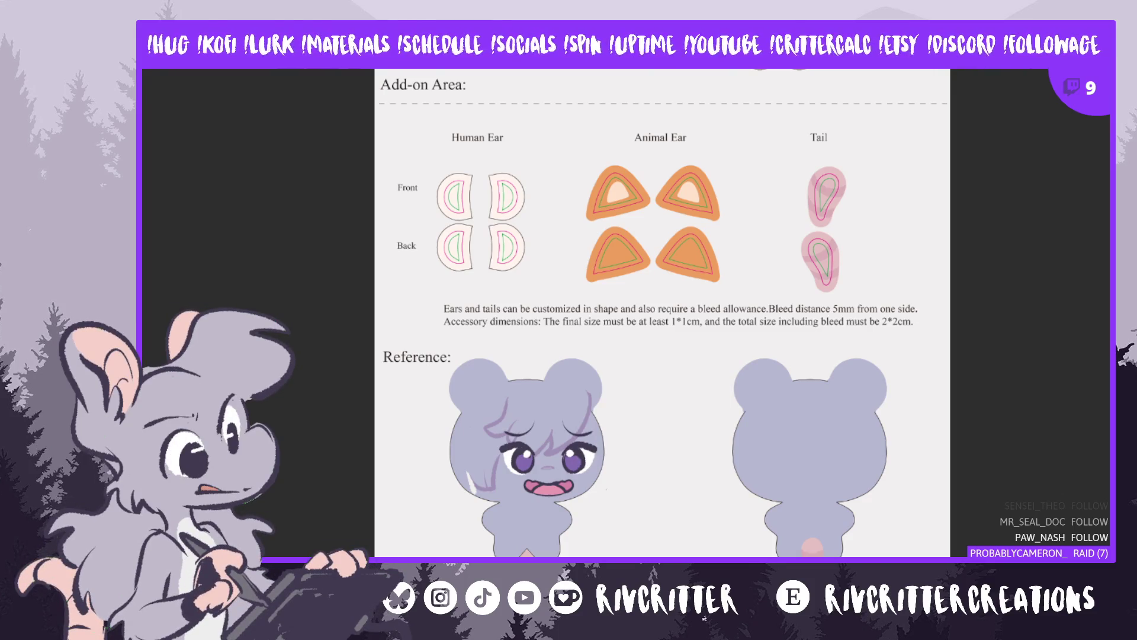
Deselect the cheek highlight and shift the face and hair strokes down-left, then slightly up-left
{"action": "left_click", "coordinate": [472, 485]}
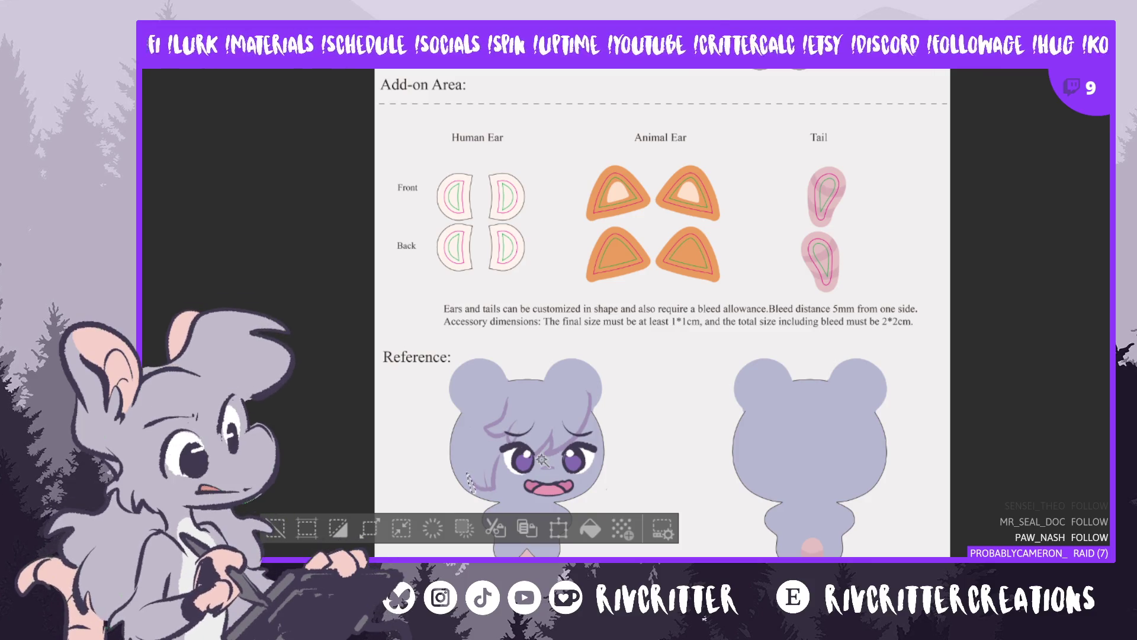
{"action": "key", "text": "ctrl+d"}
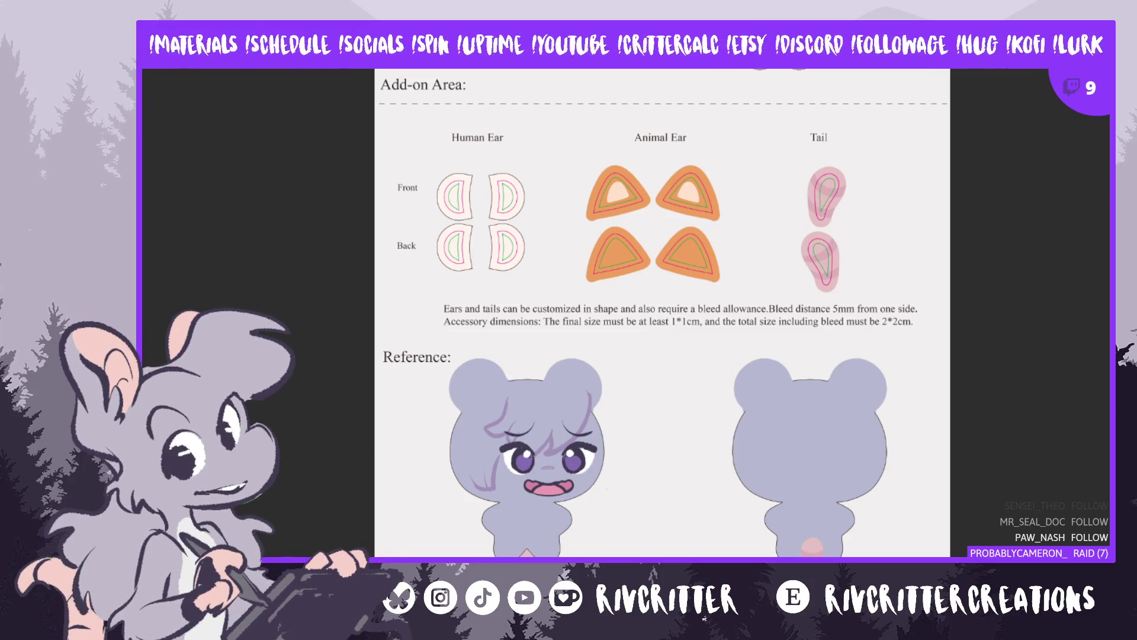
{"action": "left_click_drag", "start_coordinate": [574, 467], "coordinate": [565, 471]}
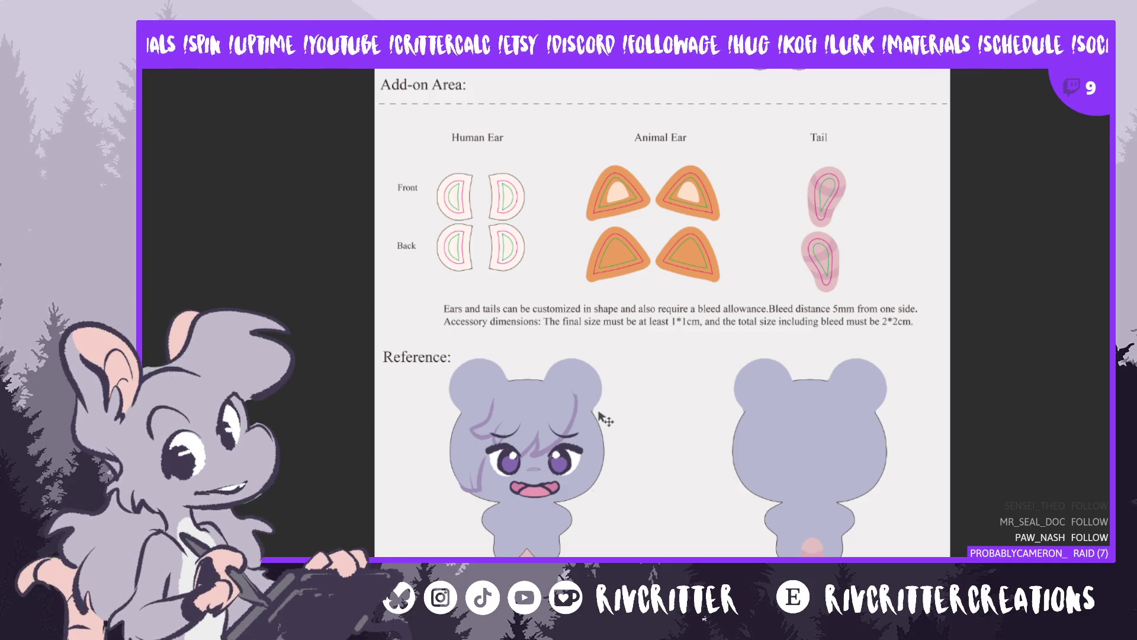
{"action": "left_click_drag", "start_coordinate": [572, 480], "coordinate": [556, 469]}
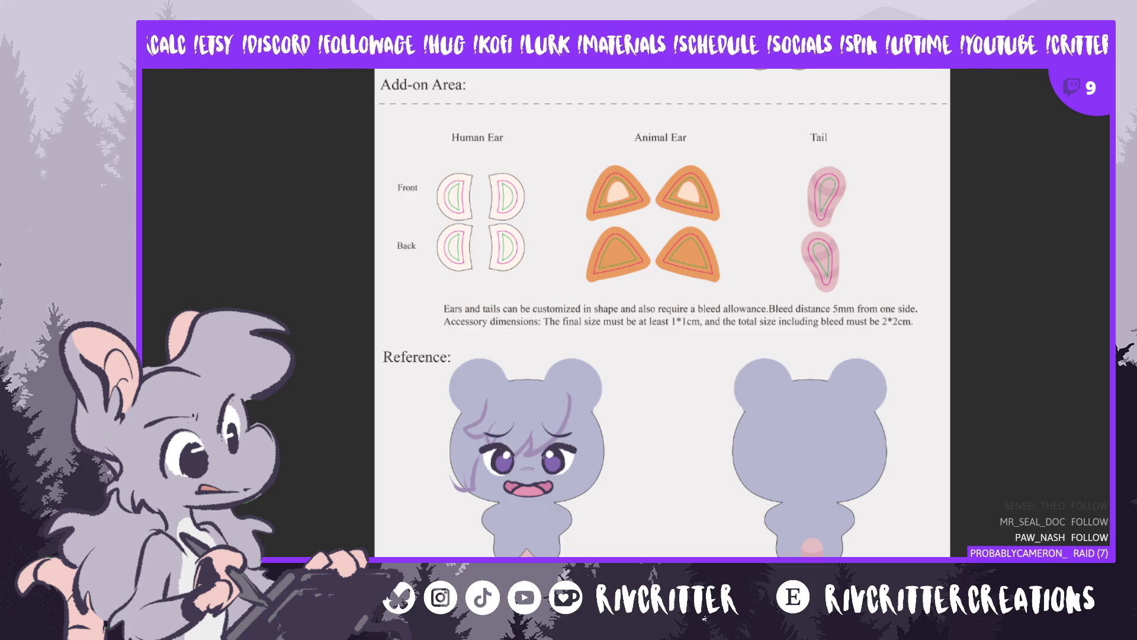
{"action": "scroll", "coordinate": [661, 313], "scroll_direction": "up", "scroll_amount": 5}
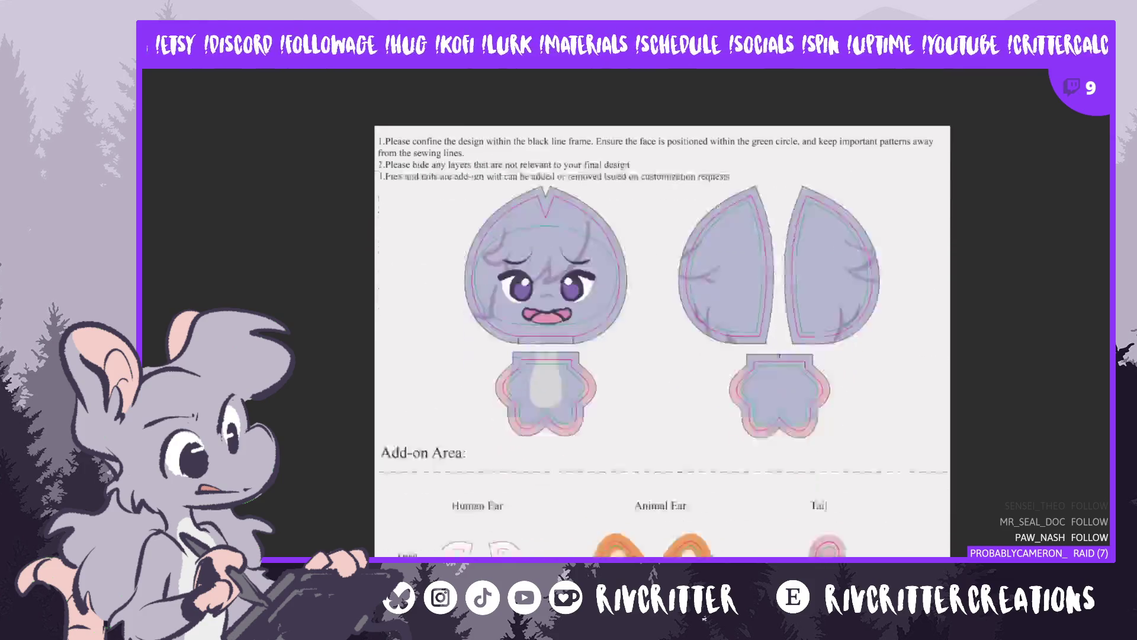
Transform the back-of-head hair strokes and drag them down onto the rear-view reference mouse
{"action": "scroll", "coordinate": [1107, 428], "scroll_direction": "down", "scroll_amount": 3}
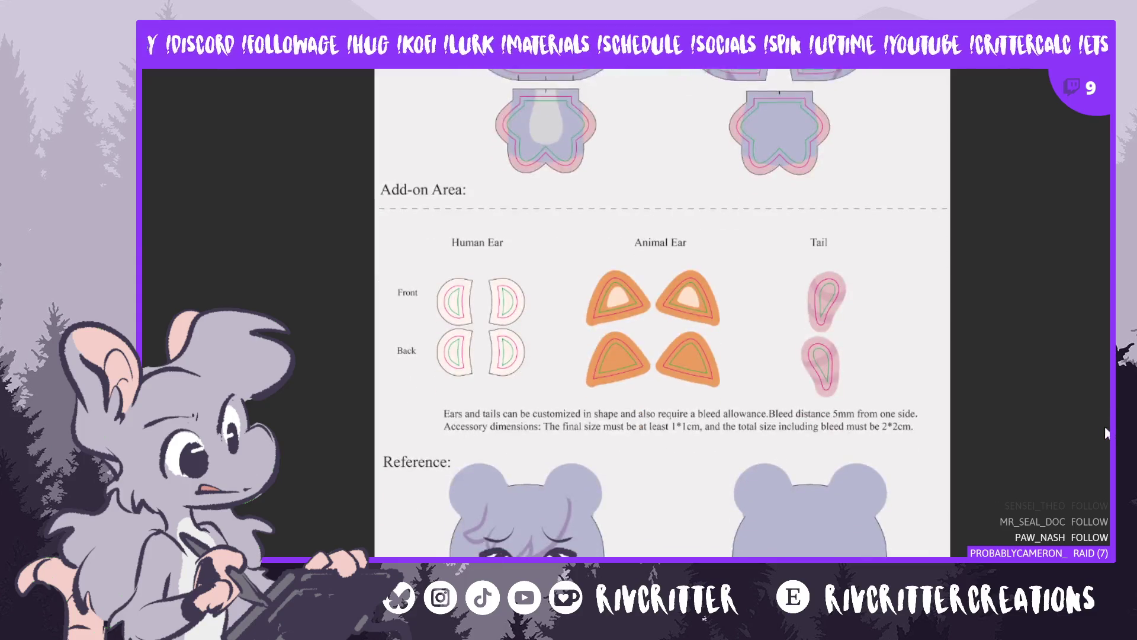
{"action": "scroll", "coordinate": [1108, 429], "scroll_direction": "up", "scroll_amount": 2}
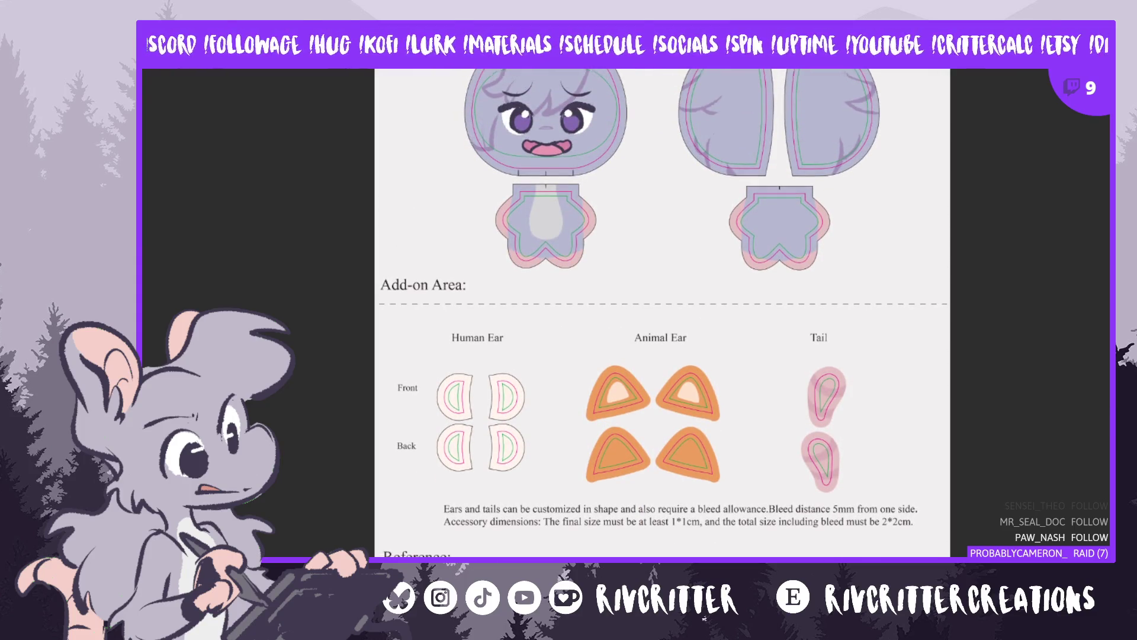
{"action": "scroll", "coordinate": [1105, 437], "scroll_direction": "down", "scroll_amount": 2}
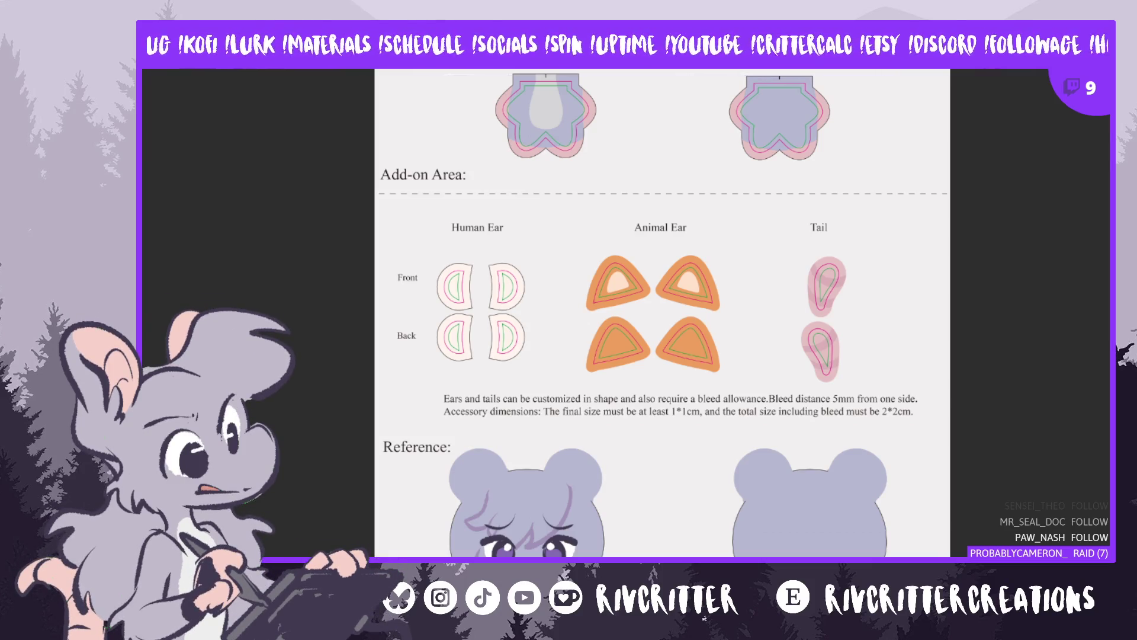
{"action": "scroll", "coordinate": [662, 313], "scroll_direction": "up", "scroll_amount": 3}
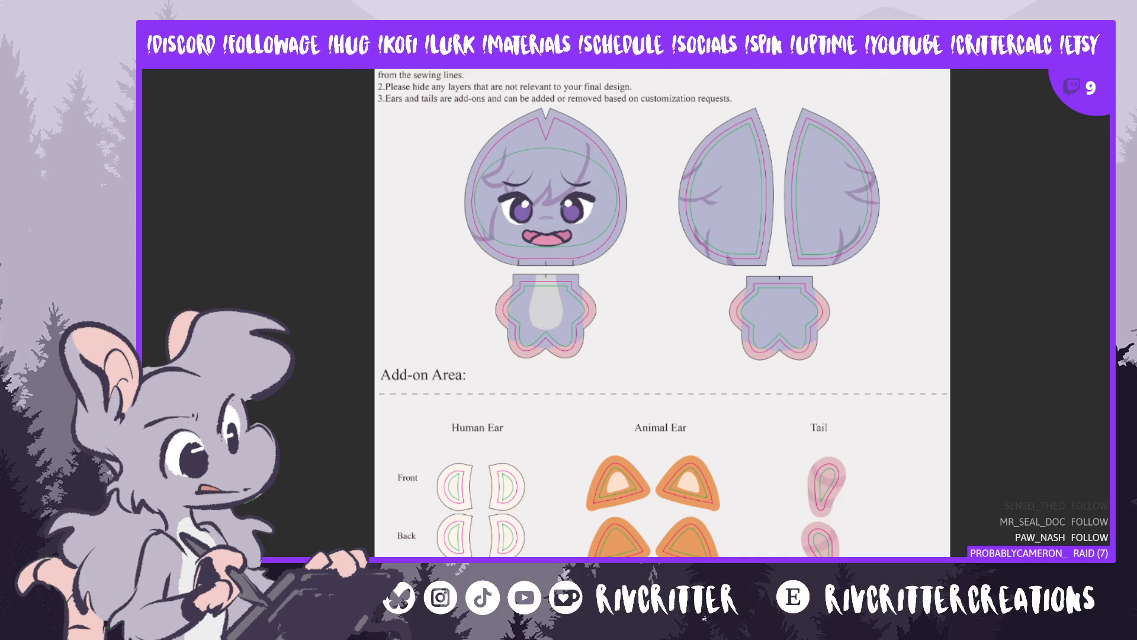
{"action": "key", "text": "ctrl+t"}
{"action": "left_click_drag", "start_coordinate": [777, 185], "coordinate": [777, 634]}
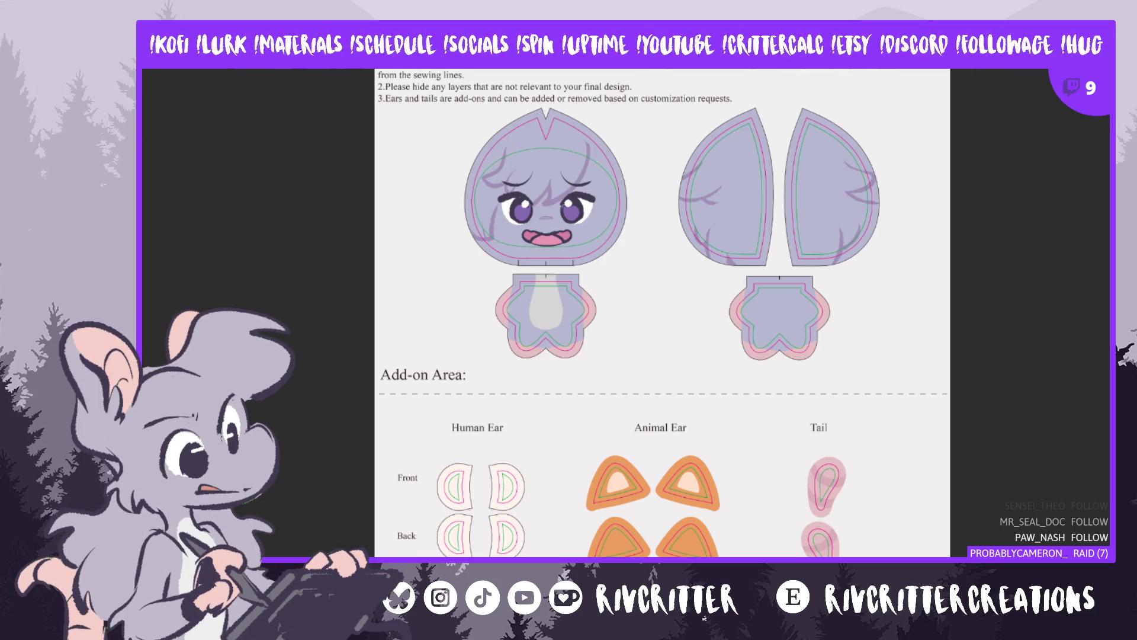
{"action": "scroll", "coordinate": [662, 313], "scroll_direction": "down", "scroll_amount": 5}
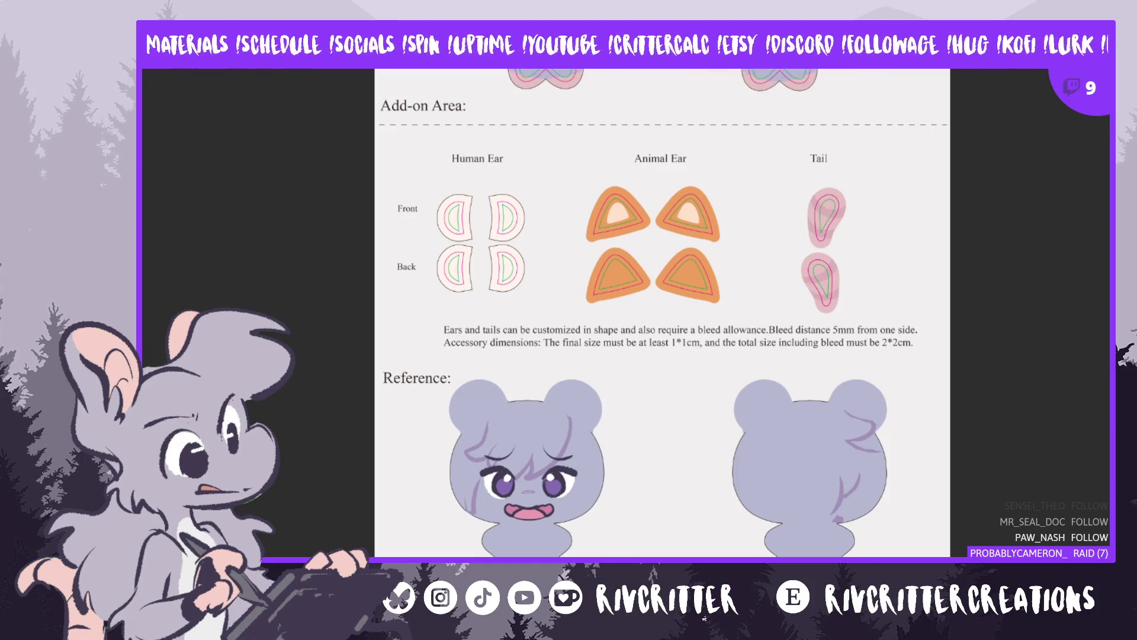
Lower the hair strokes, shrink them from the bottom-left corner, and shift them right to fit the rear head
{"action": "key", "text": "ctrl+t"}
{"action": "left_click_drag", "start_coordinate": [777, 465], "coordinate": [777, 481]}
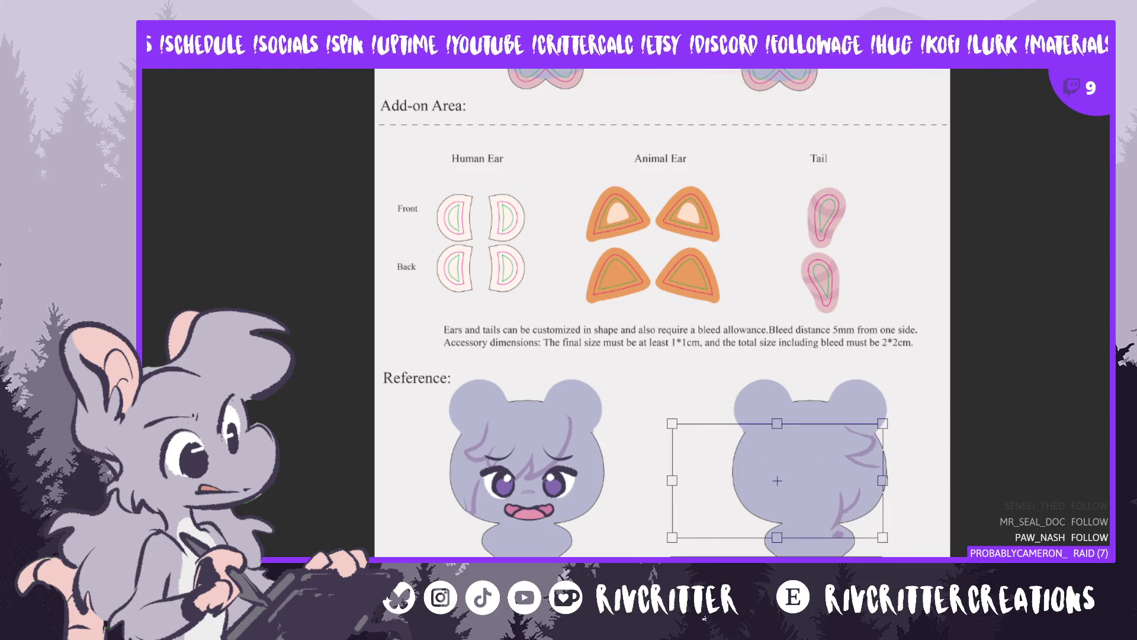
{"action": "left_click_drag", "start_coordinate": [671, 538], "coordinate": [726, 513]}
{"action": "mouse_move", "coordinate": [839, 497]}
{"action": "left_mouse_down"}
{"action": "mouse_move", "coordinate": [844, 513]}
{"action": "mouse_move", "coordinate": [890, 523]}
{"action": "mouse_move", "coordinate": [844, 517]}
{"action": "left_mouse_up"}
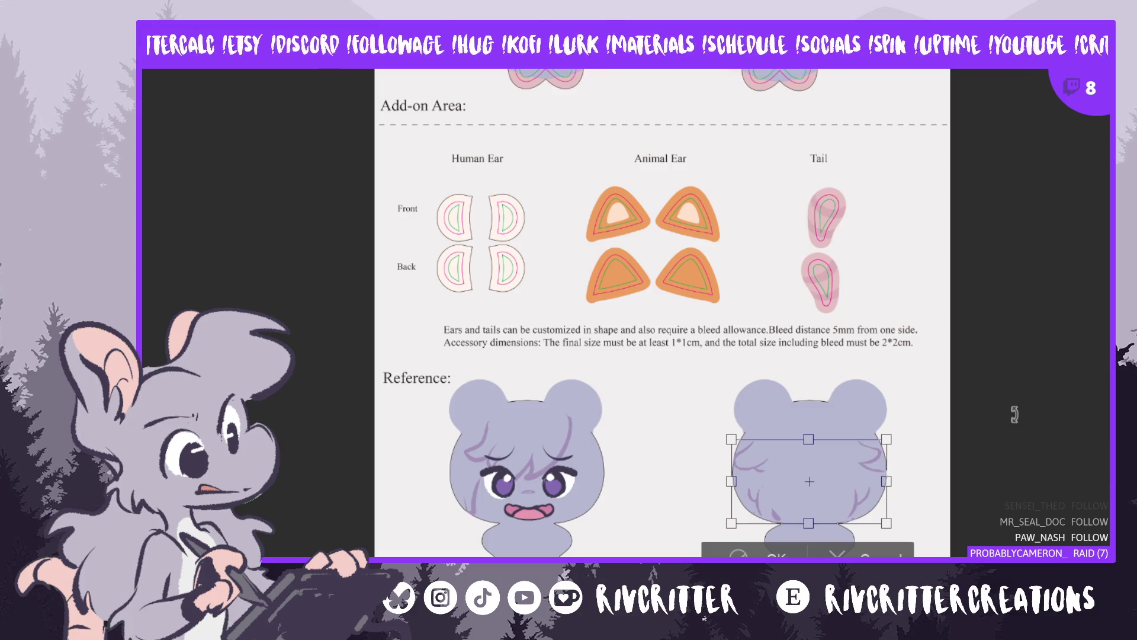
{"action": "key", "text": "Return"}
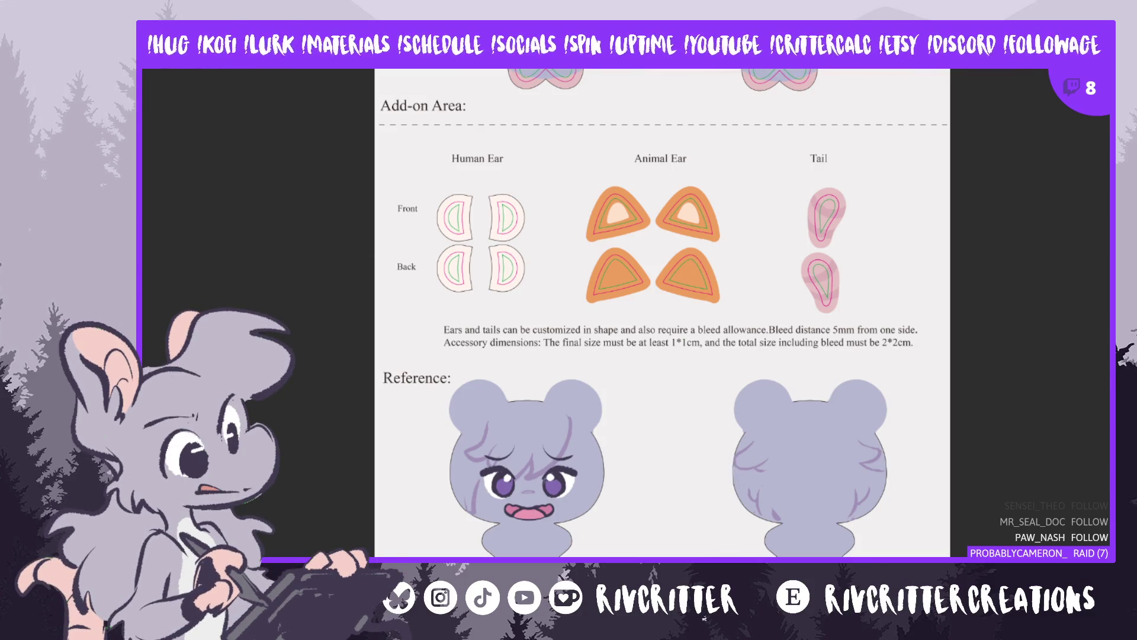
{"action": "mouse_move", "coordinate": [735, 459]}
{"action": "left_mouse_down"}
{"action": "mouse_move", "coordinate": [715, 541]}
{"action": "mouse_move", "coordinate": [776, 551]}
{"action": "left_mouse_up"}
{"action": "mouse_move", "coordinate": [847, 556]}
{"action": "left_mouse_down"}
{"action": "mouse_move", "coordinate": [898, 524]}
{"action": "mouse_move", "coordinate": [889, 465]}
{"action": "left_mouse_up"}
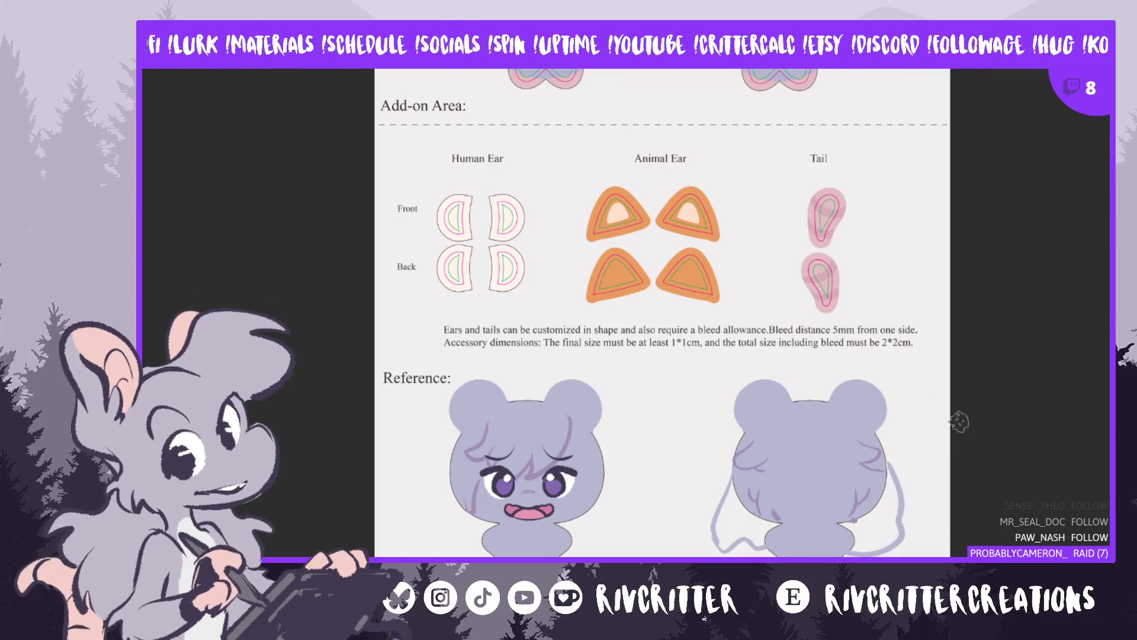
{"action": "key", "text": "ctrl+z"}
{"action": "key", "text": "ctrl+z"}
{"action": "key", "text": "ctrl+z"}
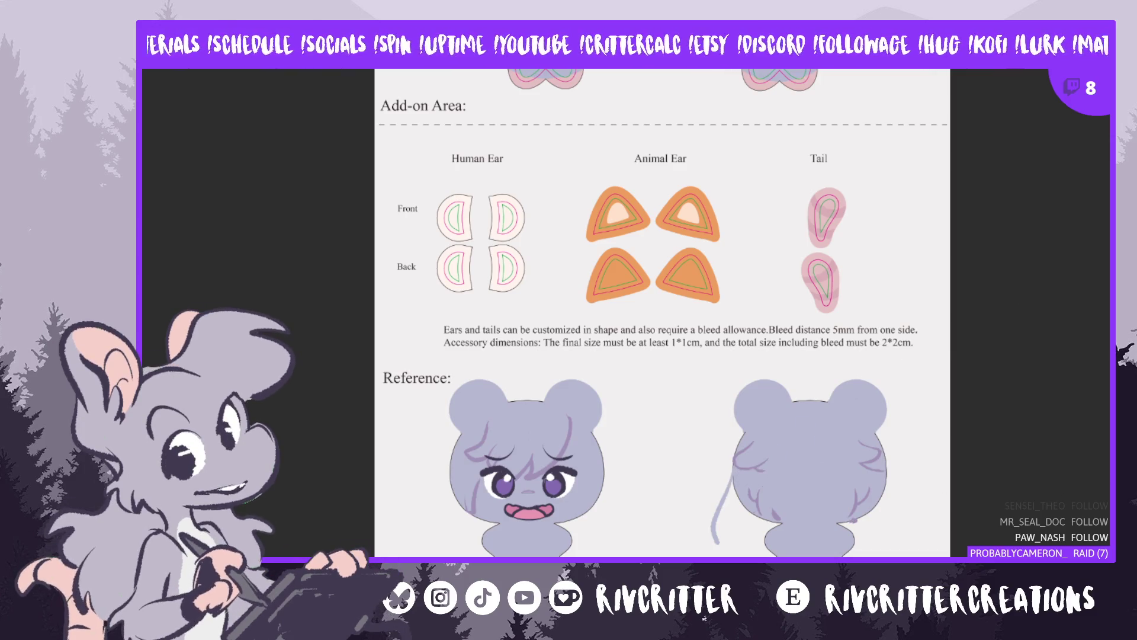
{"action": "left_click_drag", "start_coordinate": [732, 474], "coordinate": [715, 542]}
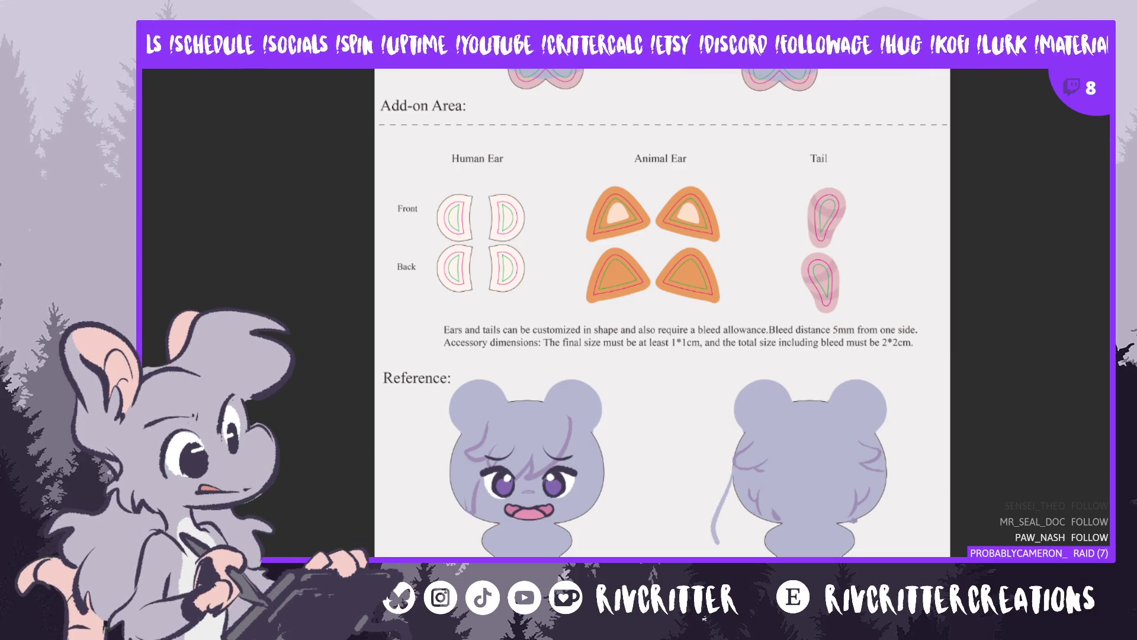
{"action": "key", "text": "ctrl+z"}
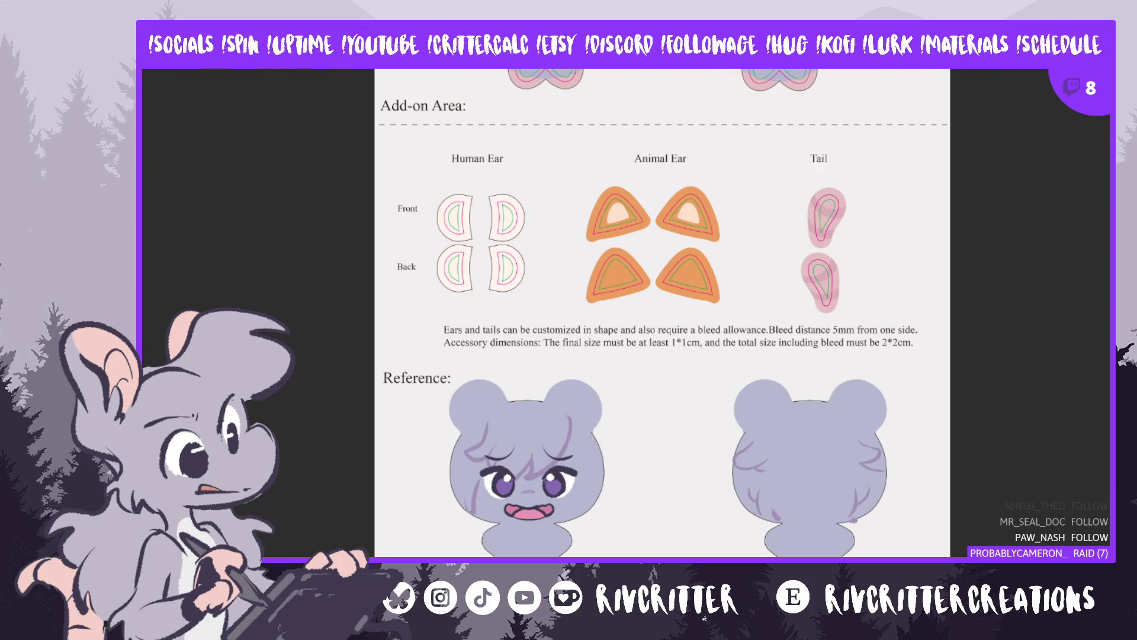
{"action": "mouse_move", "coordinate": [738, 456]}
{"action": "left_mouse_down"}
{"action": "mouse_move", "coordinate": [718, 510]}
{"action": "mouse_move", "coordinate": [746, 539]}
{"action": "mouse_move", "coordinate": [877, 530]}
{"action": "mouse_move", "coordinate": [894, 502]}
{"action": "mouse_move", "coordinate": [882, 530]}
{"action": "mouse_move", "coordinate": [788, 539]}
{"action": "mouse_move", "coordinate": [740, 444]}
{"action": "left_mouse_up"}
{"action": "key", "text": "ctrl+z"}
{"action": "left_click_drag", "start_coordinate": [609, 497], "coordinate": [573, 552]}
{"action": "key", "text": "ctrl+z"}
{"action": "mouse_move", "coordinate": [605, 471]}
{"action": "left_mouse_down"}
{"action": "mouse_move", "coordinate": [586, 548]}
{"action": "mouse_move", "coordinate": [563, 554]}
{"action": "left_mouse_up"}
{"action": "left_click_drag", "start_coordinate": [463, 477], "coordinate": [468, 539]}
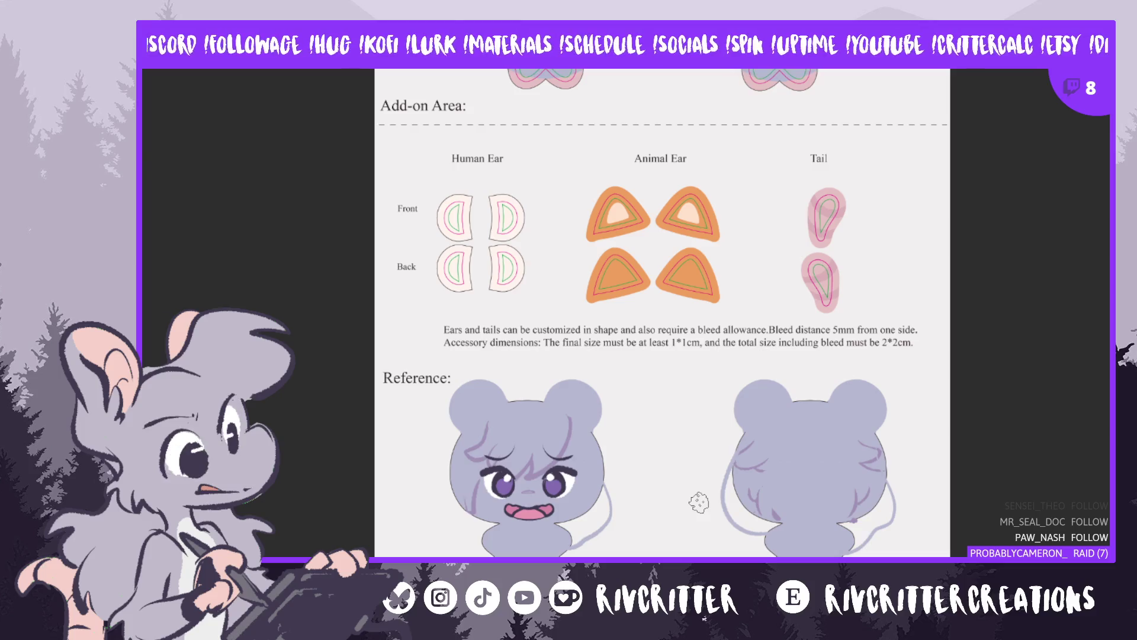
{"action": "left_click_drag", "start_coordinate": [684, 506], "coordinate": [693, 539]}
{"action": "key", "text": "ctrl+z"}
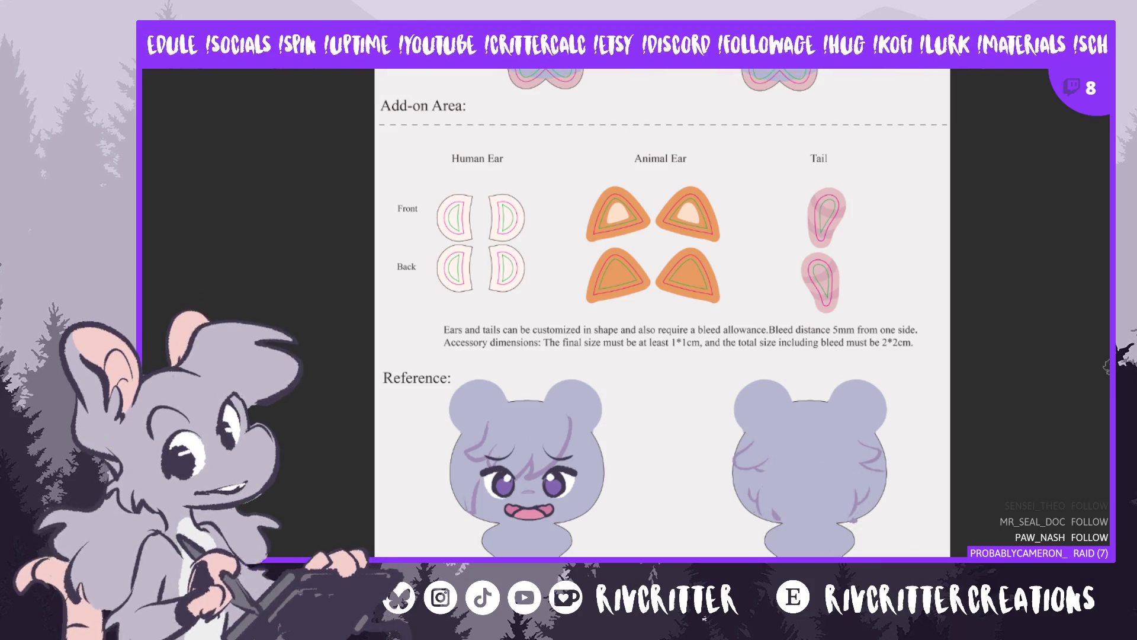
Outline the purple pom-pom in the photo and cycle through the plush template references
{"action": "scroll", "coordinate": [662, 313], "scroll_direction": "up", "scroll_amount": 2}
{"action": "scroll", "coordinate": [1109, 301], "scroll_direction": "up", "scroll_amount": 2}
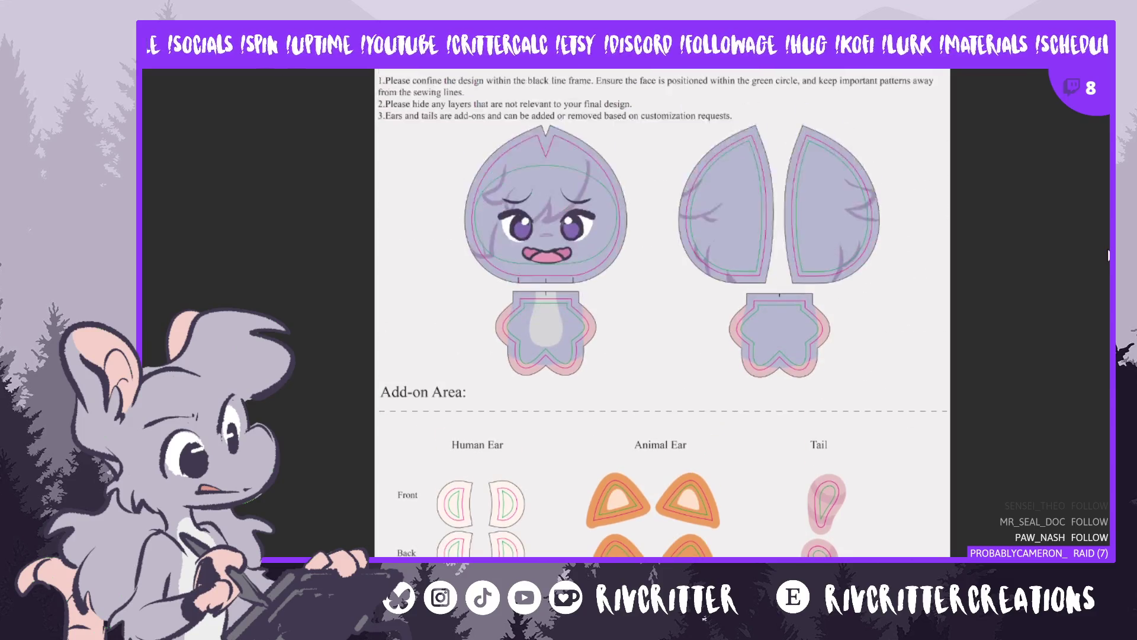
{"action": "scroll", "coordinate": [1109, 300], "scroll_direction": "down", "scroll_amount": 1}
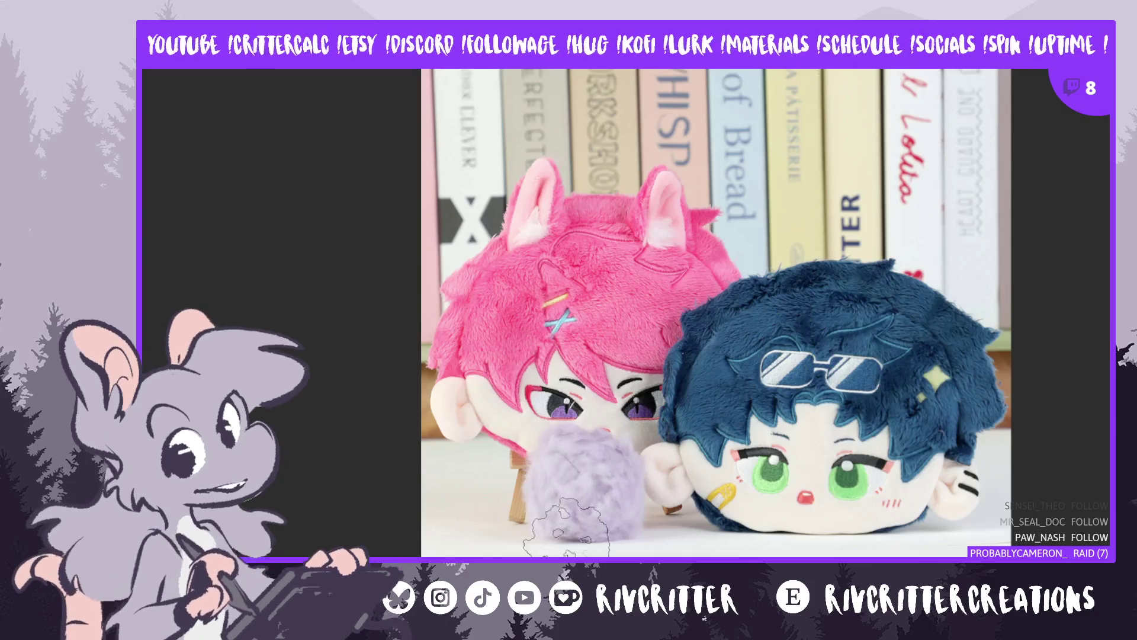
{"action": "mouse_move", "coordinate": [557, 491]}
{"action": "left_mouse_down"}
{"action": "mouse_move", "coordinate": [627, 503]}
{"action": "mouse_move", "coordinate": [587, 554]}
{"action": "left_mouse_up"}
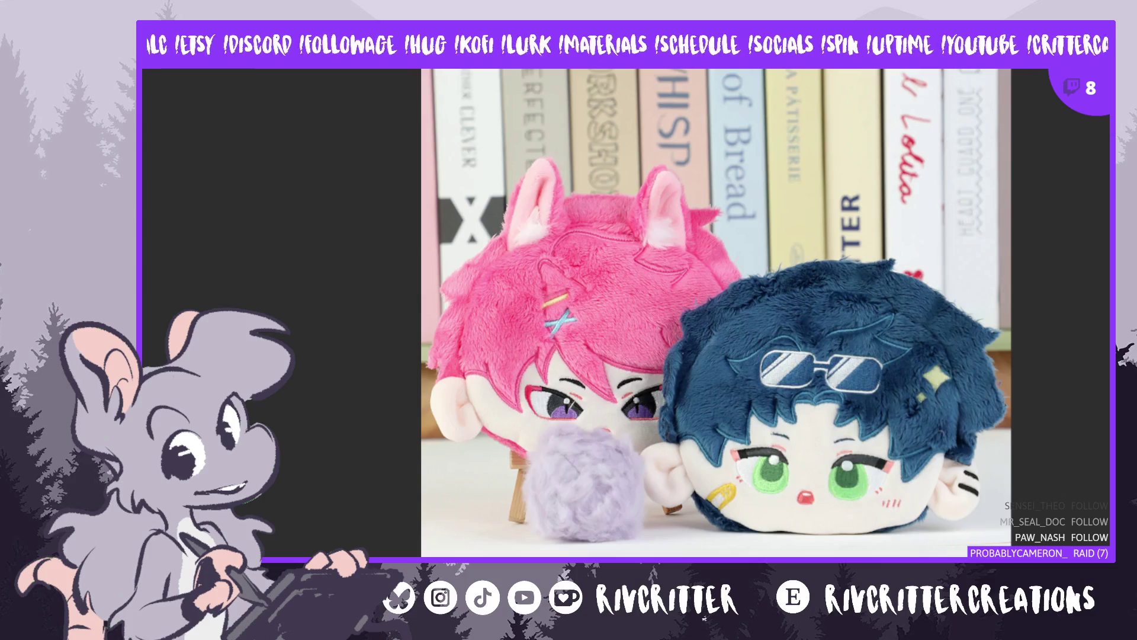
{"action": "key", "text": "ctrl+Tab"}
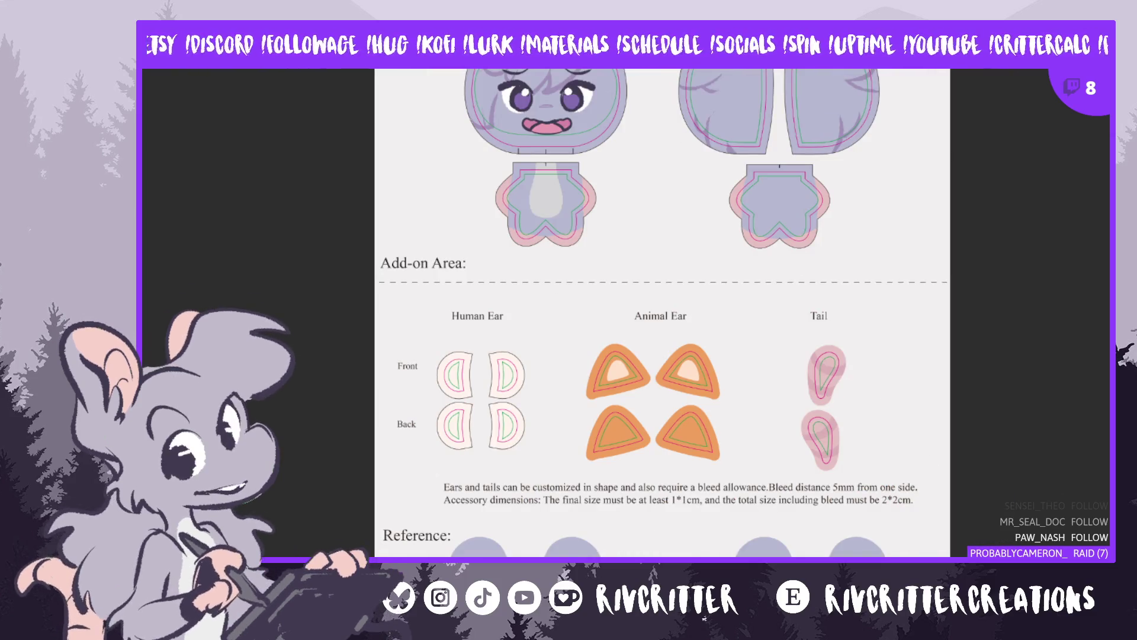
{"action": "key", "text": "ctrl+Tab"}
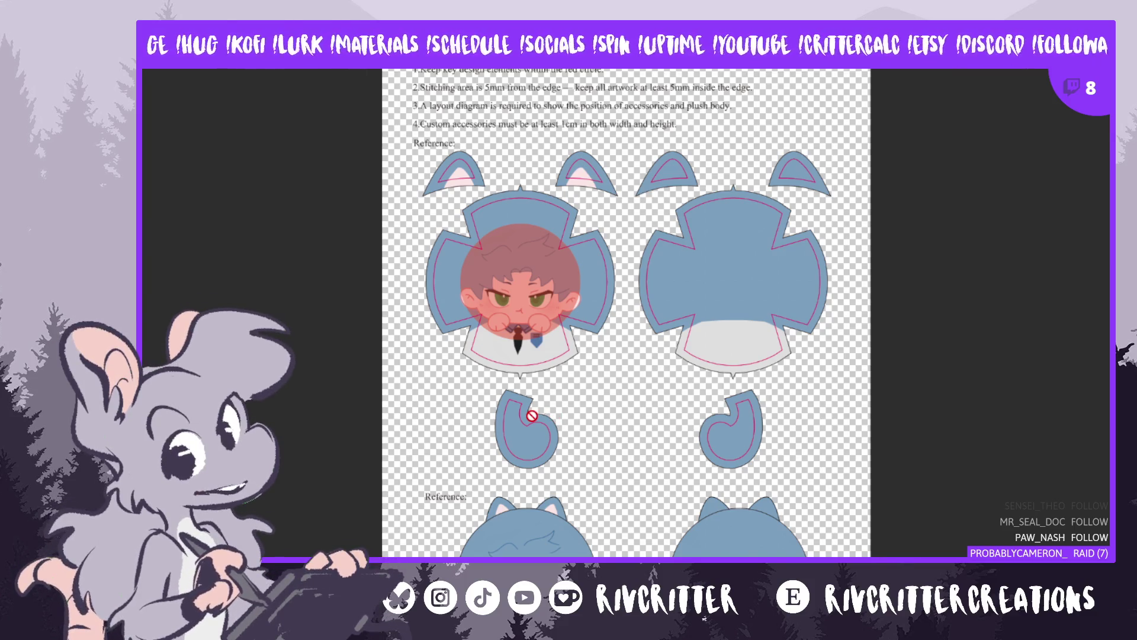
{"action": "scroll", "coordinate": [488, 420], "scroll_direction": "up", "scroll_amount": 1}
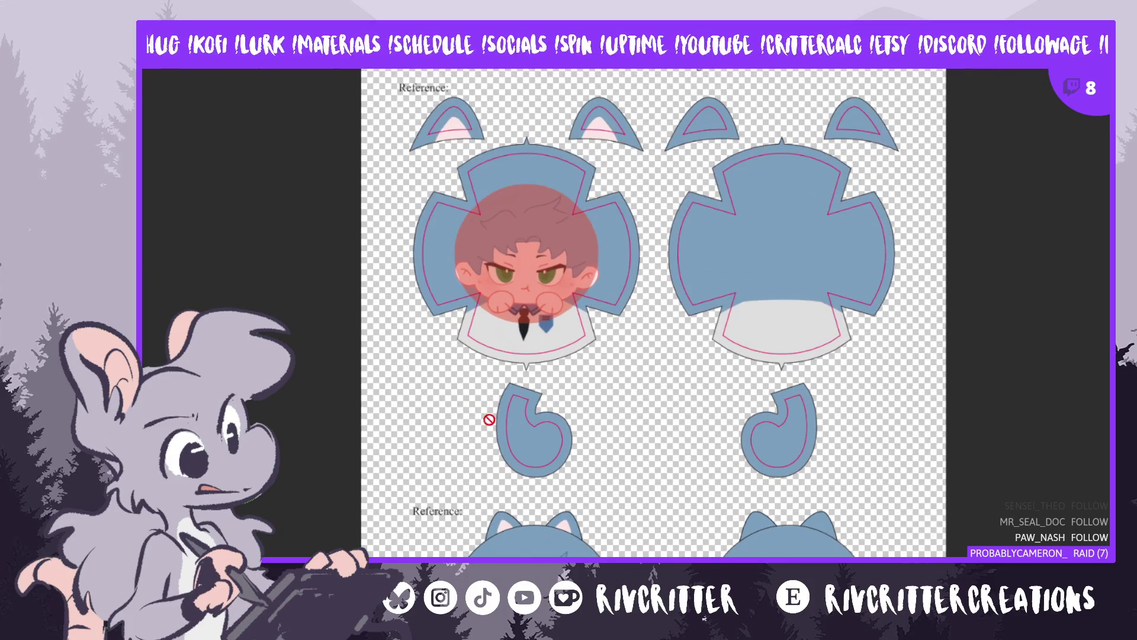
{"action": "key", "text": "ctrl+Tab"}
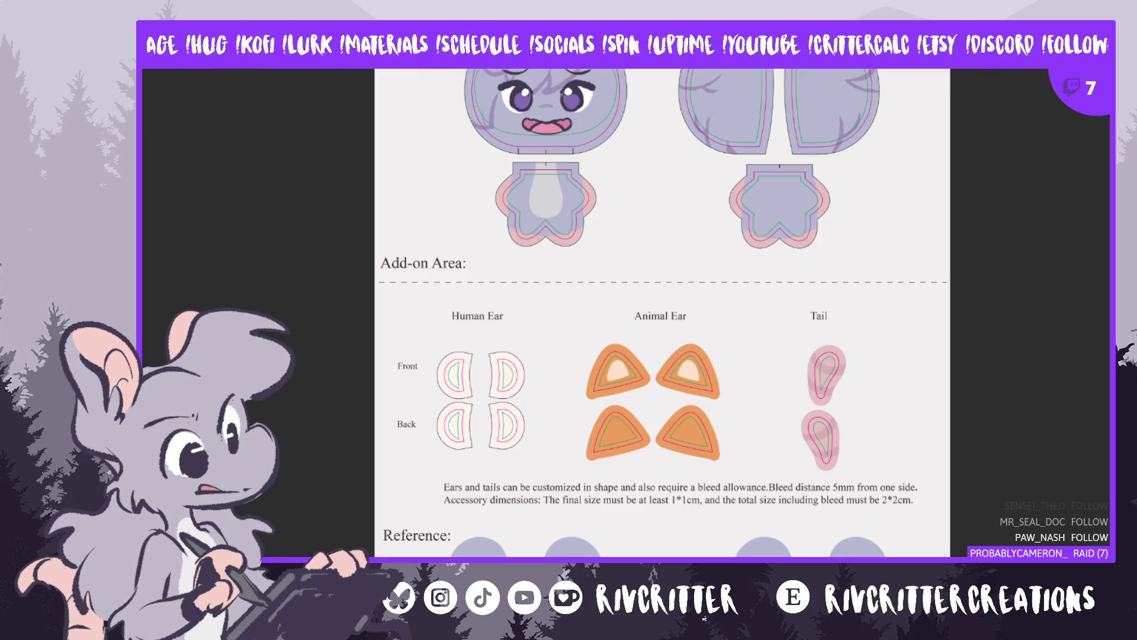
Flip through the plush template, orange cat and creature sketch references, then return to the dragon sketch
{"action": "key", "text": "Right"}
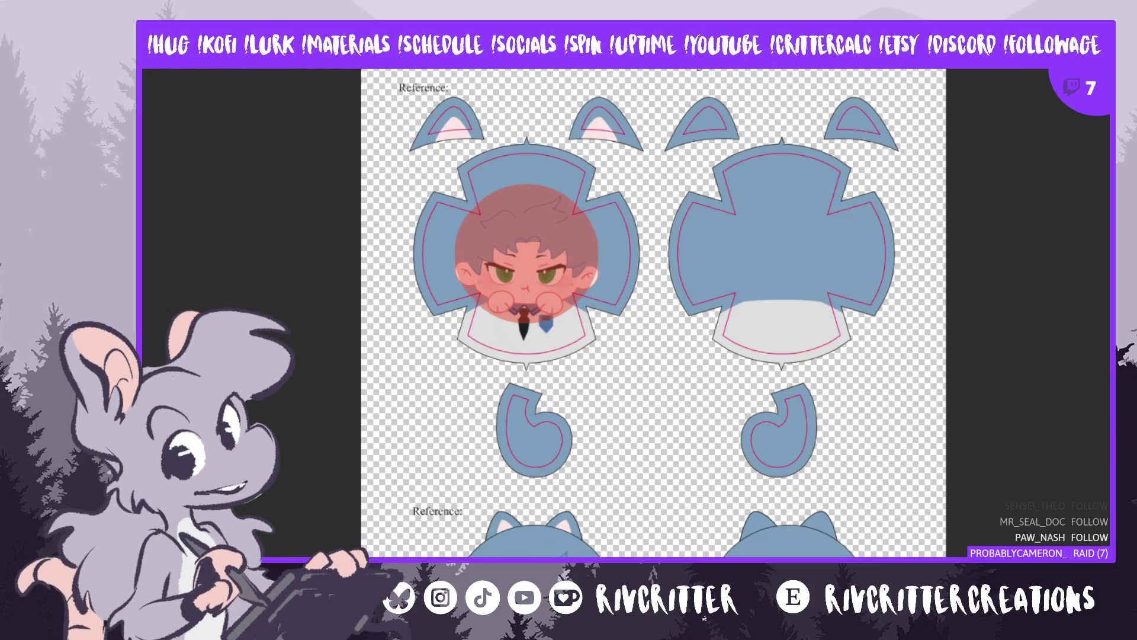
{"action": "key", "text": "Right"}
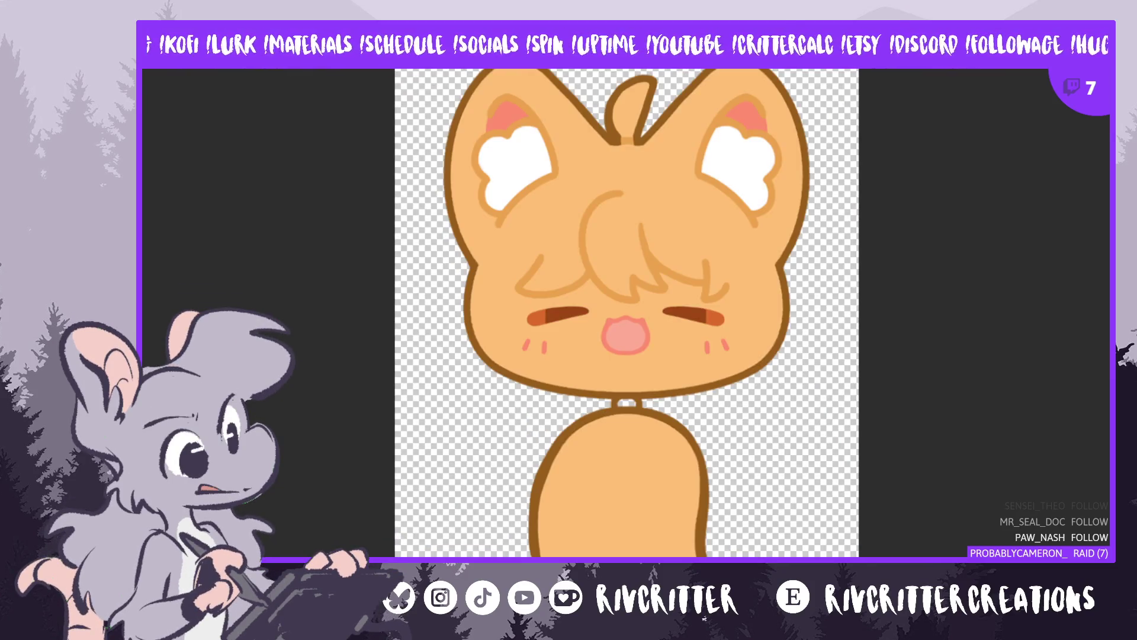
{"action": "key", "text": "Right"}
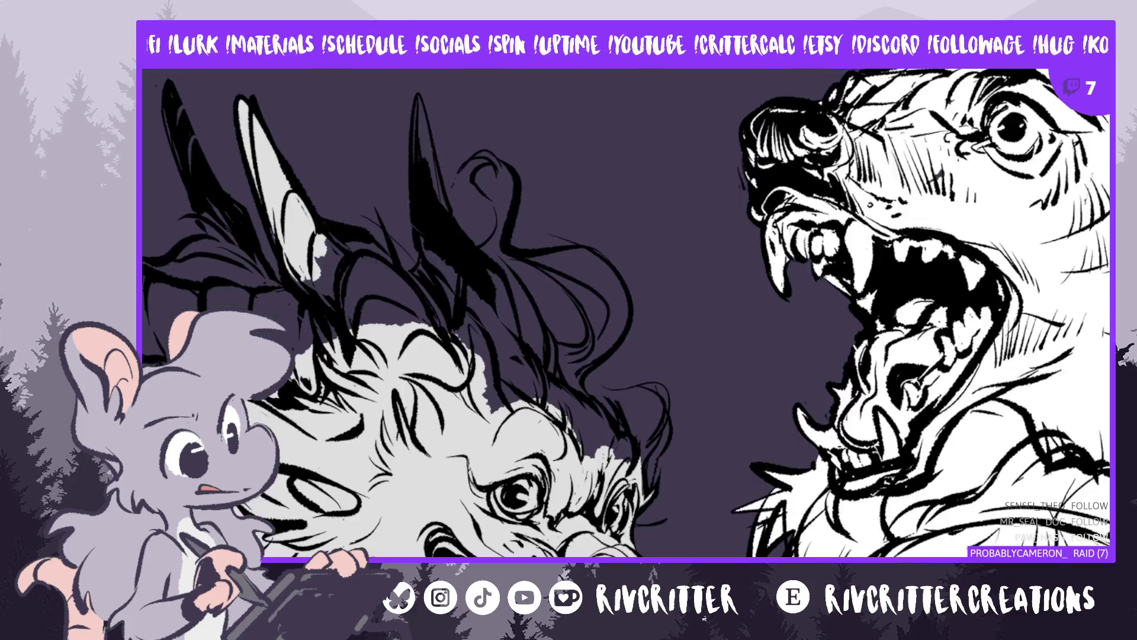
{"action": "key", "text": "Right"}
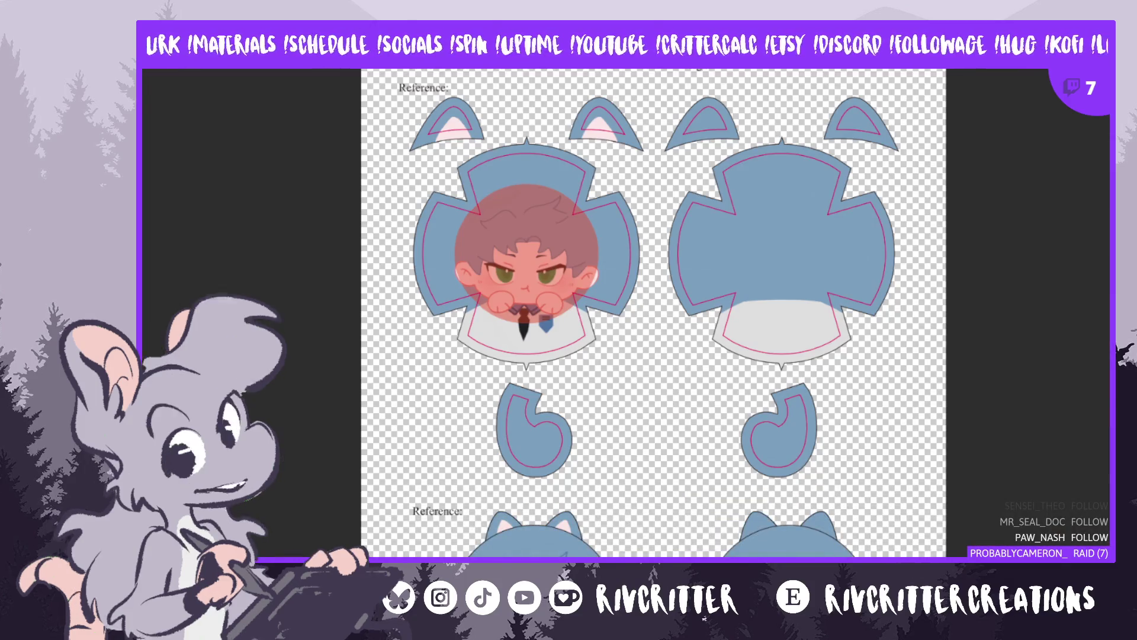
{"action": "scroll", "coordinate": [736, 276], "scroll_direction": "down", "scroll_amount": 3}
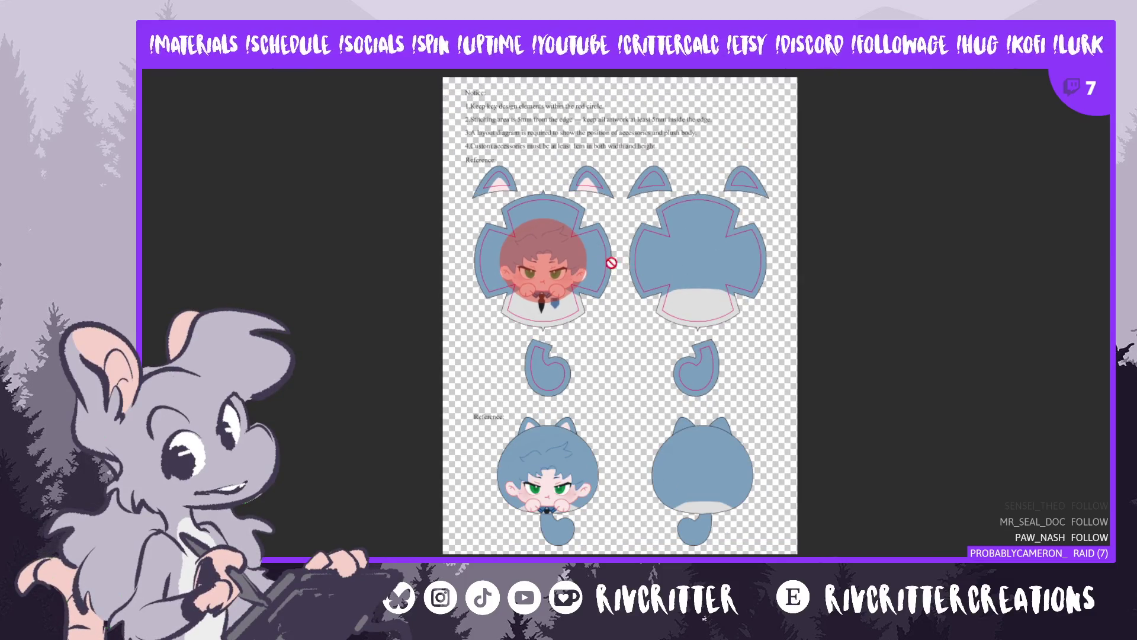
{"action": "scroll", "coordinate": [604, 257], "scroll_direction": "up", "scroll_amount": 1}
{"action": "scroll", "coordinate": [586, 394], "scroll_direction": "up", "scroll_amount": 1}
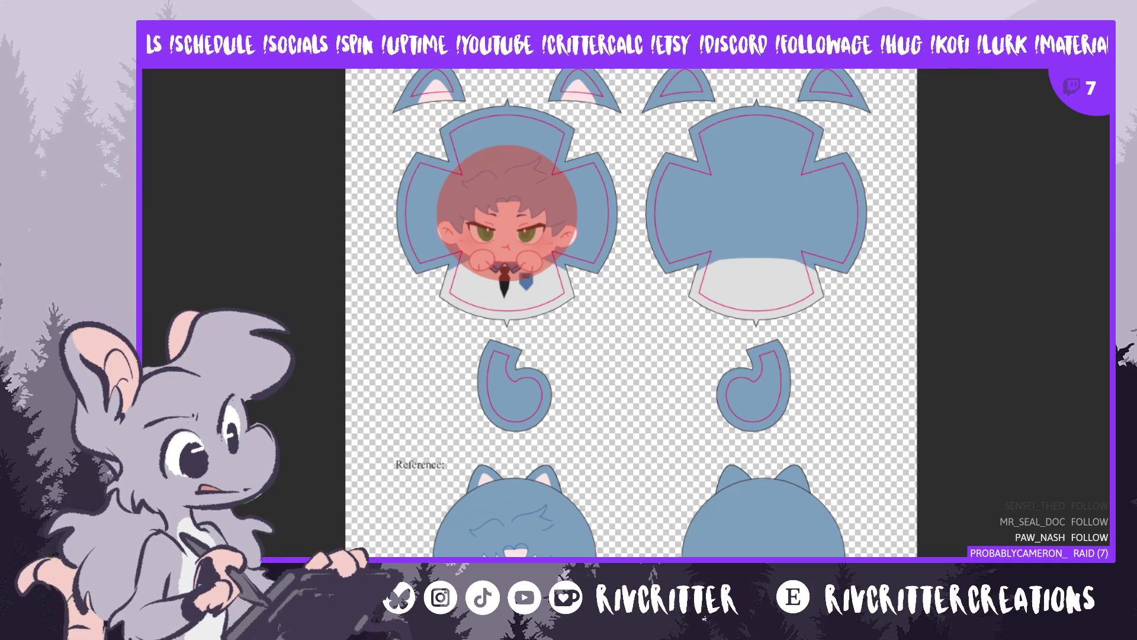
{"action": "key", "text": "alt+Tab"}
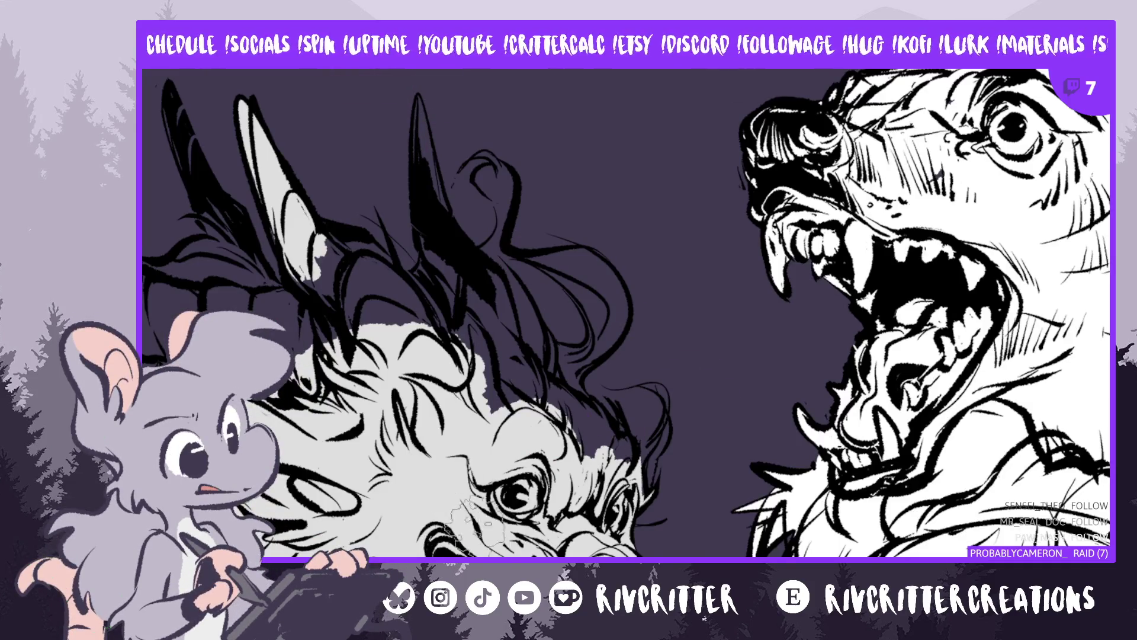
Zoom out on the creature sketch until the dragon's body and arm below the head show
{"action": "scroll", "coordinate": [711, 518], "scroll_direction": "down", "scroll_amount": 1}
{"action": "scroll", "coordinate": [710, 517], "scroll_direction": "down", "scroll_amount": 1}
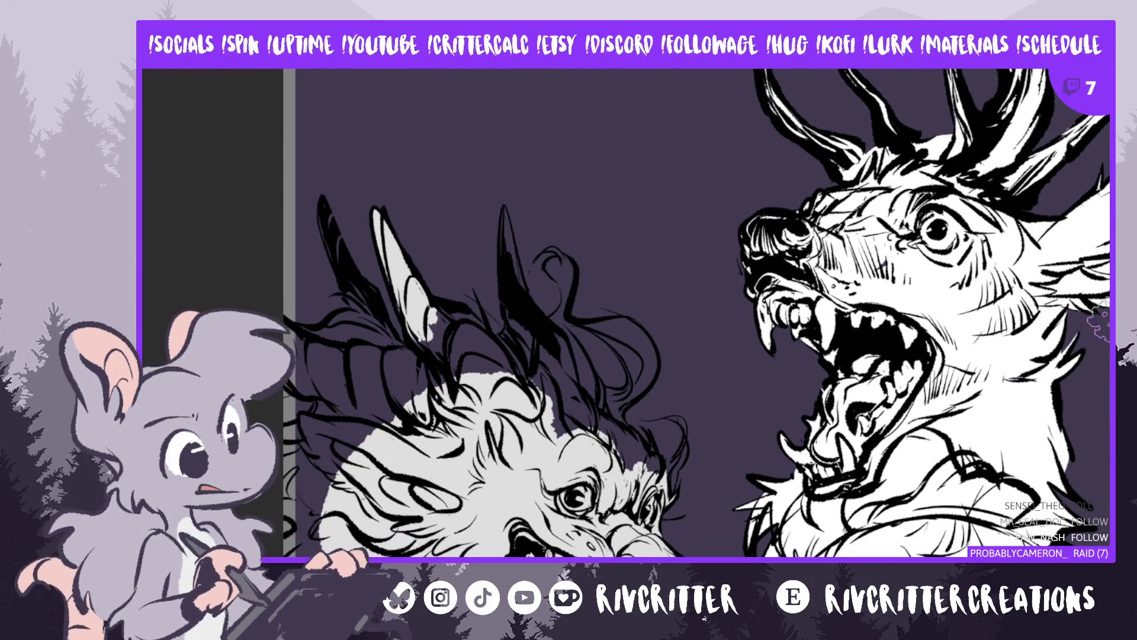
{"action": "scroll", "coordinate": [800, 450], "scroll_direction": "down", "scroll_amount": 3}
{"action": "scroll", "coordinate": [696, 312], "scroll_direction": "down", "scroll_amount": 3}
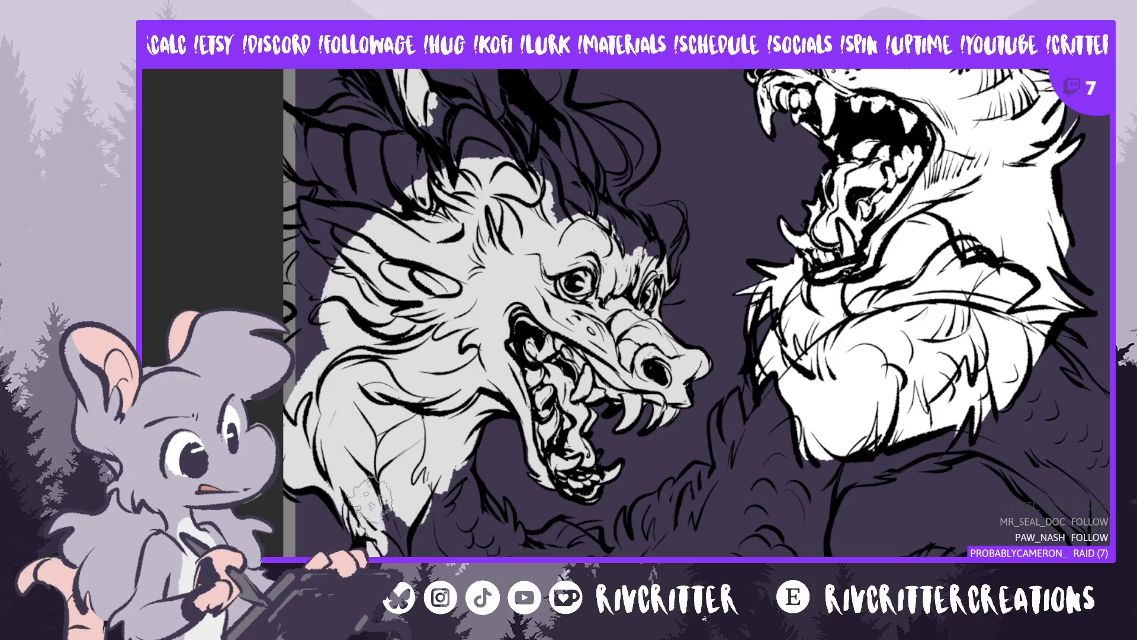
{"action": "scroll", "coordinate": [696, 321], "scroll_direction": "down", "scroll_amount": 5}
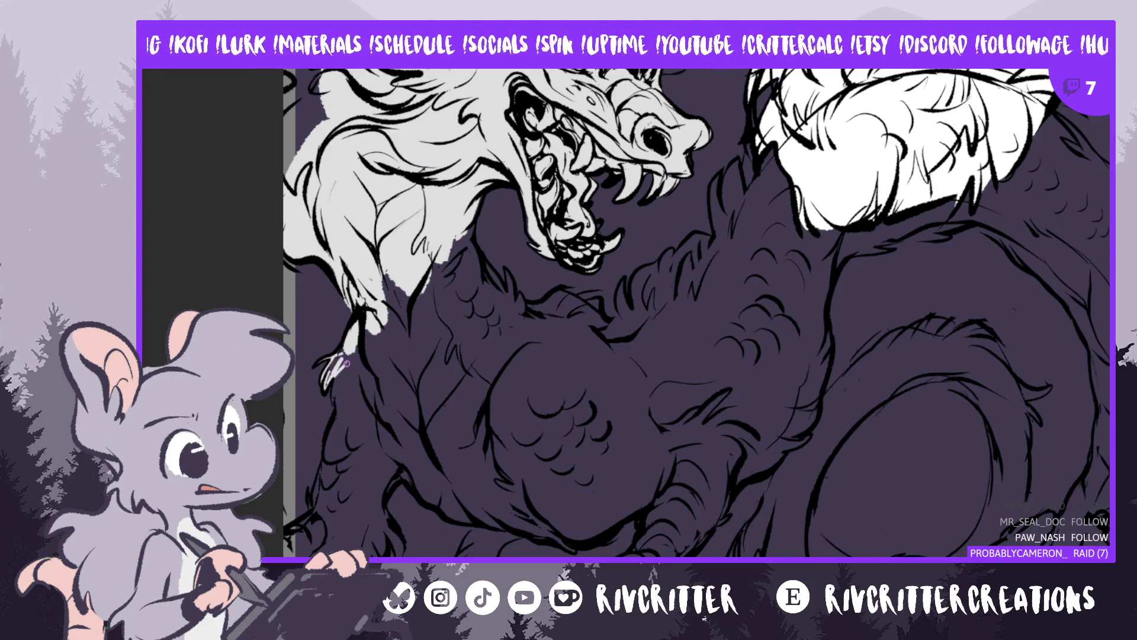
Soften the dark claw lines and paint light grey fur along the dragon's arm
{"action": "left_click_drag", "start_coordinate": [335, 374], "coordinate": [345, 348]}
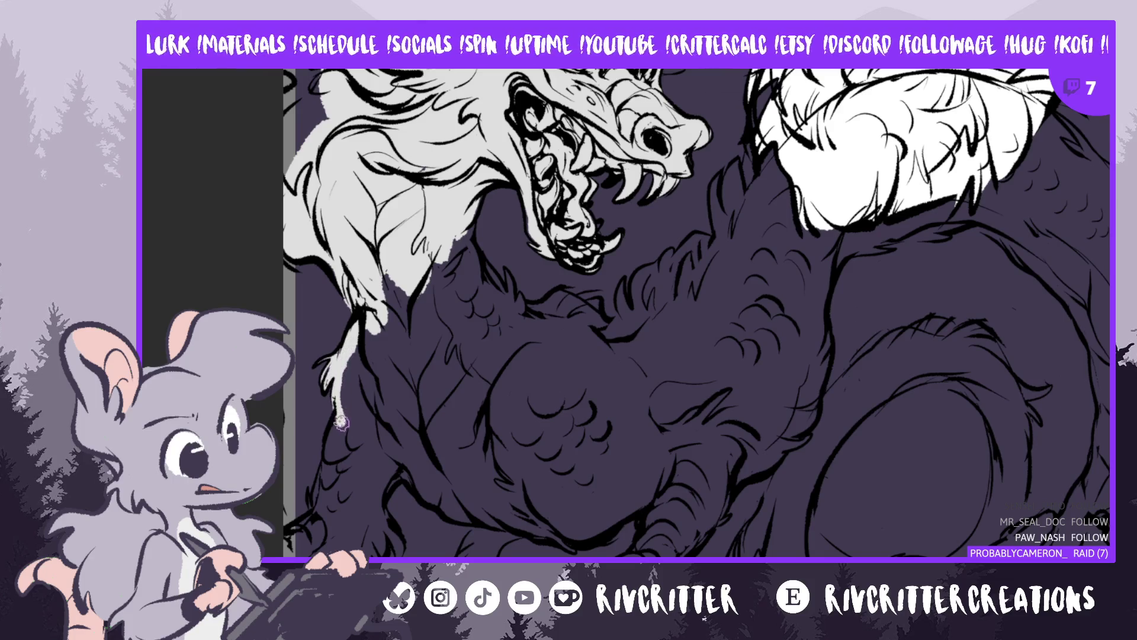
{"action": "left_click_drag", "start_coordinate": [329, 465], "coordinate": [324, 475]}
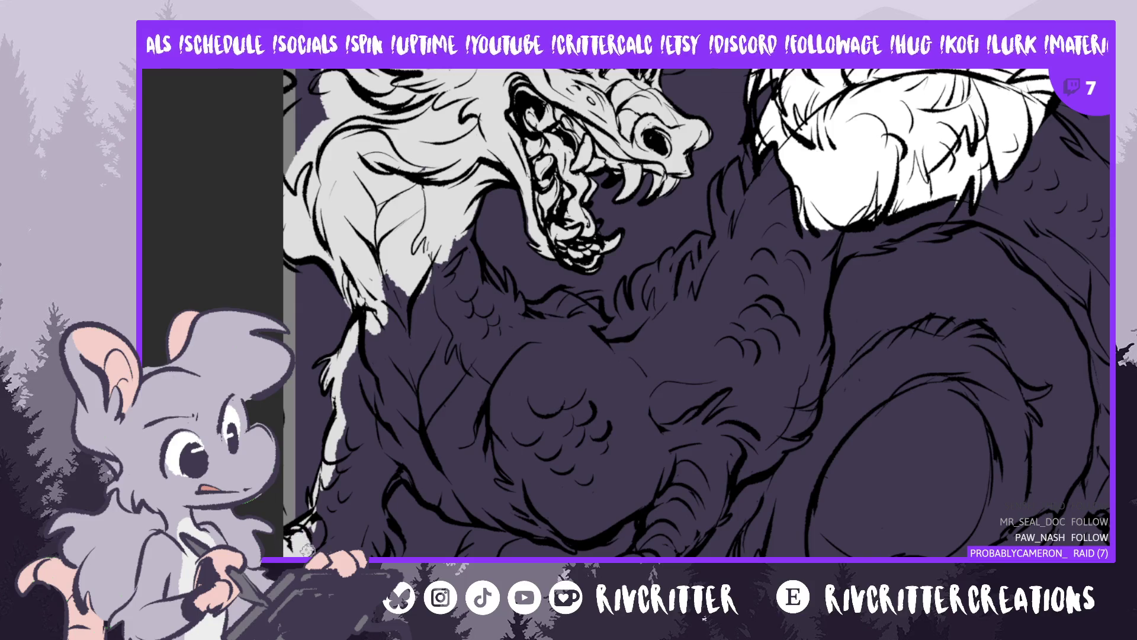
{"action": "left_click_drag", "start_coordinate": [314, 536], "coordinate": [341, 499]}
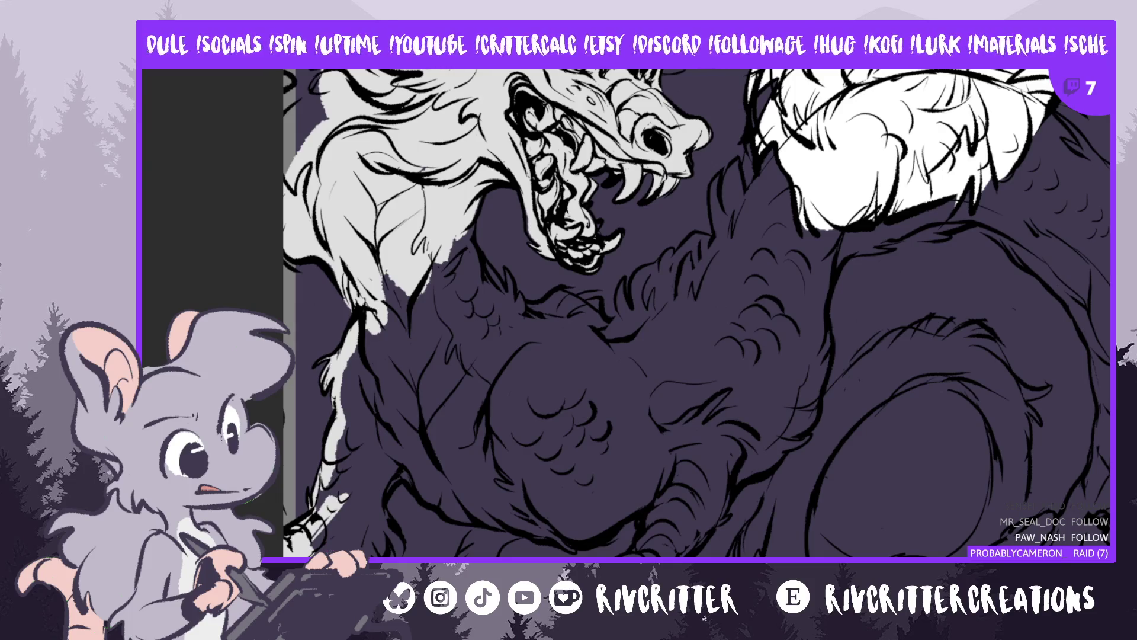
{"action": "mouse_move", "coordinate": [331, 544]}
{"action": "left_mouse_down"}
{"action": "mouse_move", "coordinate": [334, 468]}
{"action": "mouse_move", "coordinate": [355, 482]}
{"action": "left_mouse_up"}
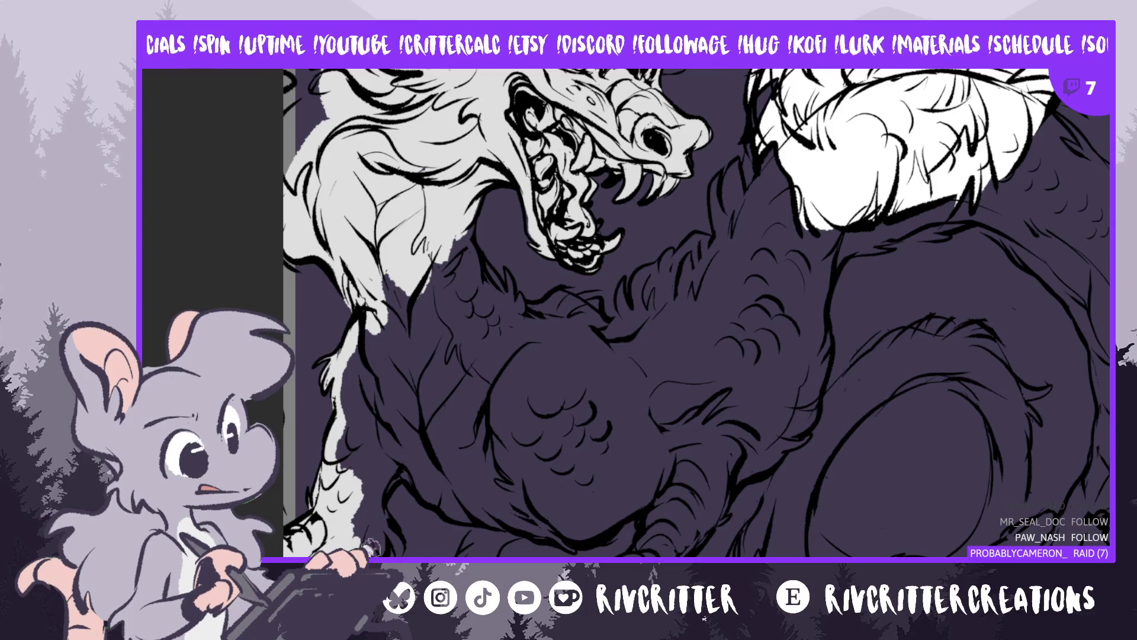
{"action": "mouse_move", "coordinate": [379, 542]}
{"action": "left_mouse_down"}
{"action": "mouse_move", "coordinate": [382, 510]}
{"action": "mouse_move", "coordinate": [398, 547]}
{"action": "mouse_move", "coordinate": [376, 514]}
{"action": "mouse_move", "coordinate": [408, 468]}
{"action": "mouse_move", "coordinate": [379, 516]}
{"action": "mouse_move", "coordinate": [397, 505]}
{"action": "left_mouse_up"}
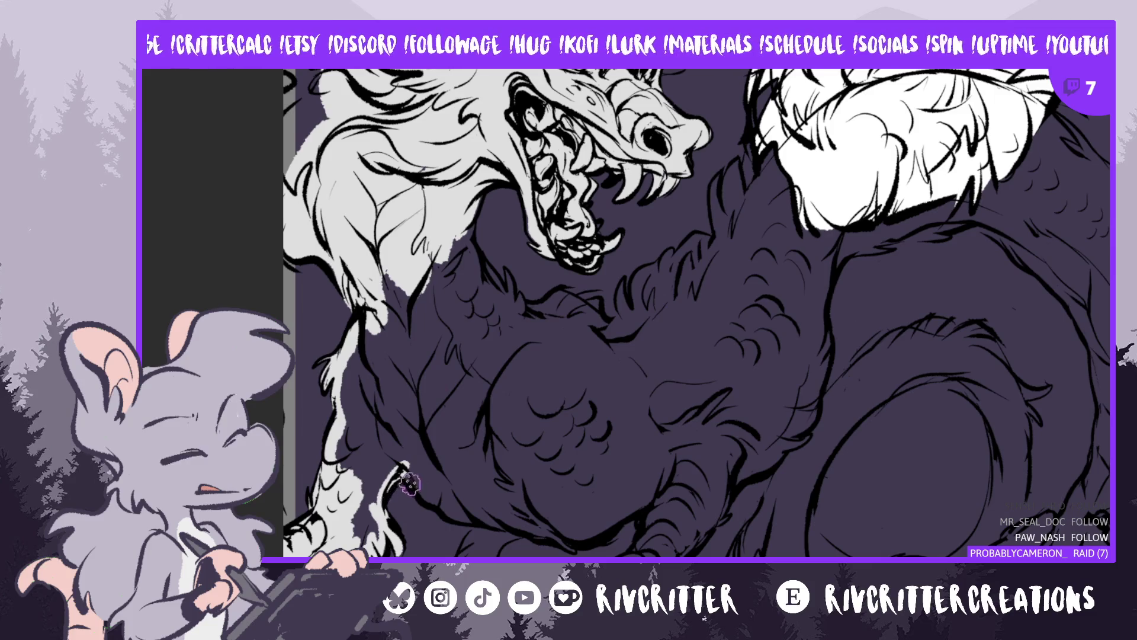
Fill the arm tip with light grey and touch up the dragon's neck edge
{"action": "mouse_move", "coordinate": [422, 489]}
{"action": "left_mouse_down"}
{"action": "mouse_move", "coordinate": [468, 513]}
{"action": "mouse_move", "coordinate": [447, 510]}
{"action": "mouse_move", "coordinate": [500, 520]}
{"action": "mouse_move", "coordinate": [462, 554]}
{"action": "left_mouse_up"}
{"action": "mouse_move", "coordinate": [482, 515]}
{"action": "left_mouse_down"}
{"action": "mouse_move", "coordinate": [474, 554]}
{"action": "mouse_move", "coordinate": [491, 556]}
{"action": "mouse_move", "coordinate": [492, 542]}
{"action": "mouse_move", "coordinate": [523, 533]}
{"action": "left_mouse_up"}
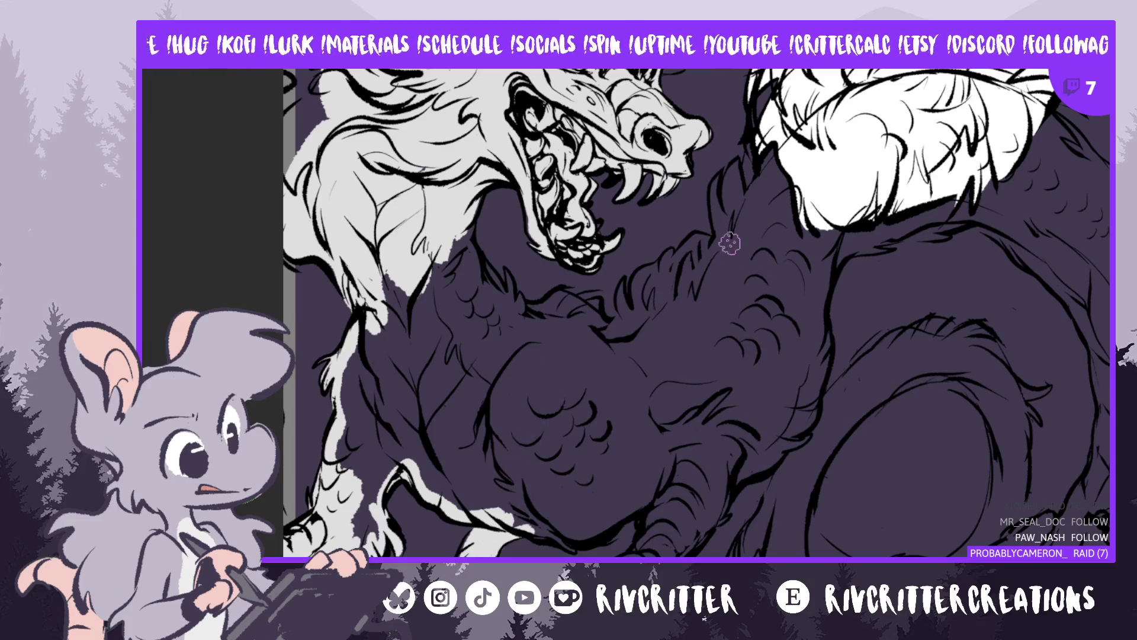
{"action": "scroll", "coordinate": [471, 302], "scroll_direction": "up", "scroll_amount": 3}
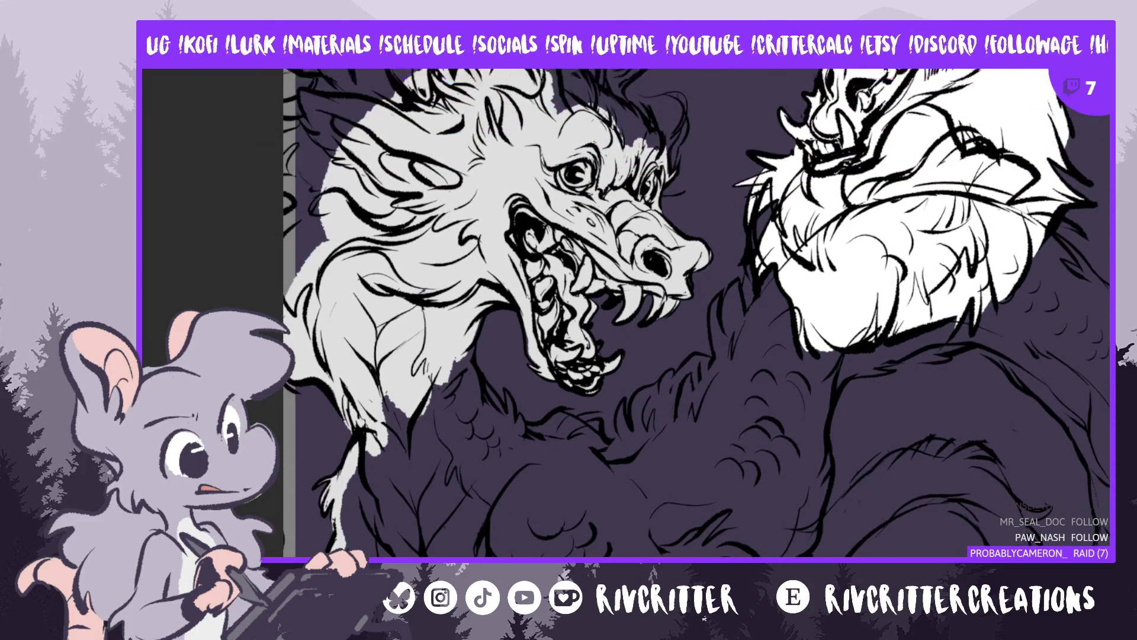
{"action": "mouse_move", "coordinate": [472, 302]}
{"action": "left_mouse_down"}
{"action": "mouse_move", "coordinate": [472, 349]}
{"action": "mouse_move", "coordinate": [474, 335]}
{"action": "mouse_move", "coordinate": [510, 394]}
{"action": "mouse_move", "coordinate": [488, 362]}
{"action": "mouse_move", "coordinate": [501, 388]}
{"action": "mouse_move", "coordinate": [491, 391]}
{"action": "mouse_move", "coordinate": [510, 342]}
{"action": "mouse_move", "coordinate": [522, 408]}
{"action": "left_mouse_up"}
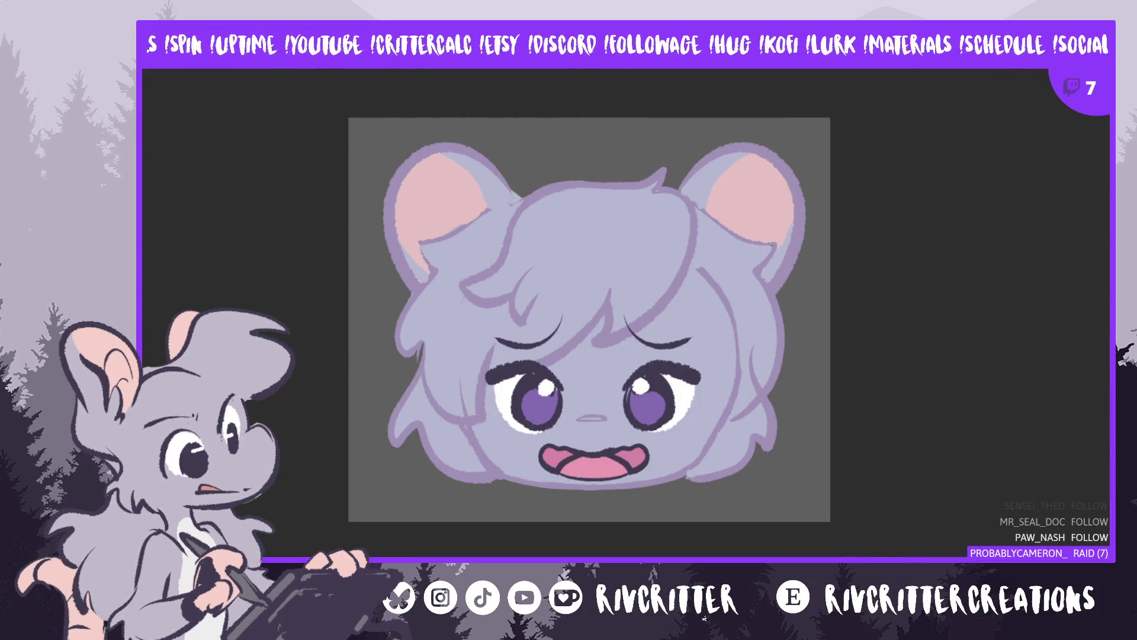
Extend the mouse emote's canvas downward and fill the new empty area with grey
{"action": "key", "text": "ctrl+t"}
{"action": "mouse_move", "coordinate": [827, 320]}
{"action": "left_mouse_down"}
{"action": "mouse_move", "coordinate": [846, 320]}
{"action": "mouse_move", "coordinate": [822, 366]}
{"action": "left_mouse_up"}
{"action": "mouse_move", "coordinate": [689, 428]}
{"action": "left_mouse_down"}
{"action": "mouse_move", "coordinate": [689, 536]}
{"action": "mouse_move", "coordinate": [690, 523]}
{"action": "left_mouse_up"}
{"action": "key", "text": "Return"}
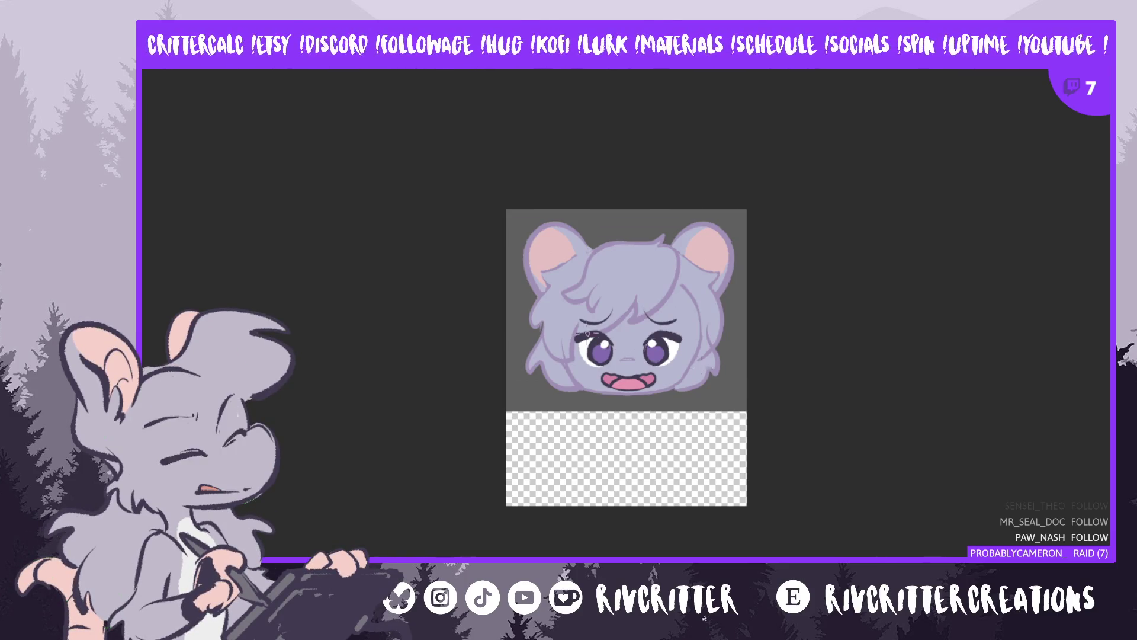
{"action": "key", "text": "alt+BackSpace"}
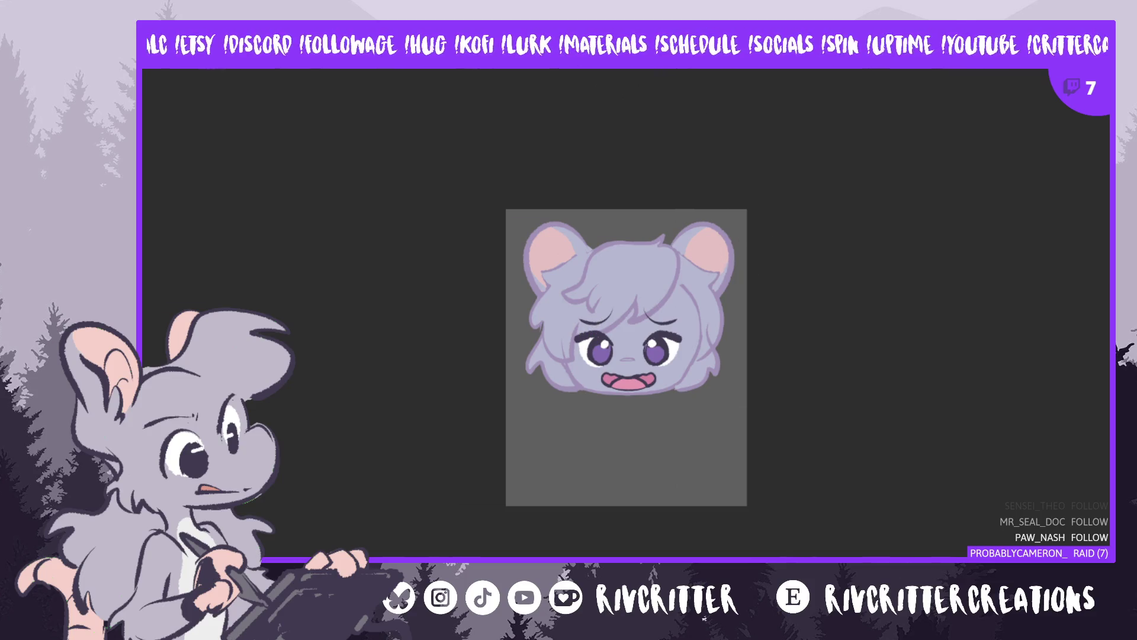
Place the pink shape over the faceless head silhouette, then return to the mouse emote
{"action": "key", "text": "ctrl+Tab"}
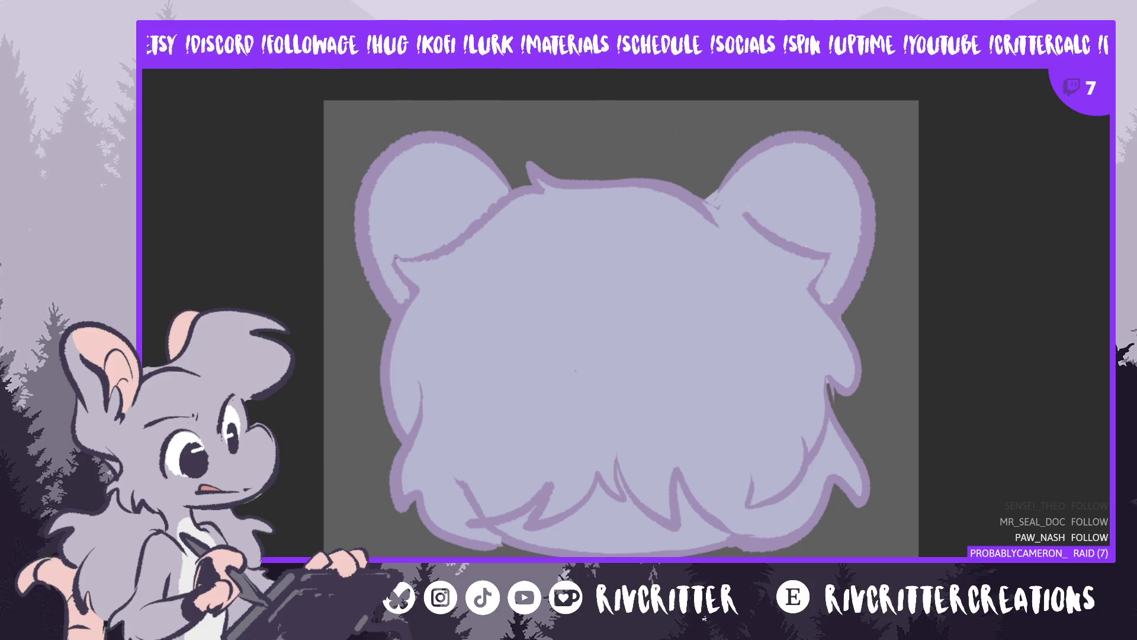
{"action": "key", "text": "ctrl+z"}
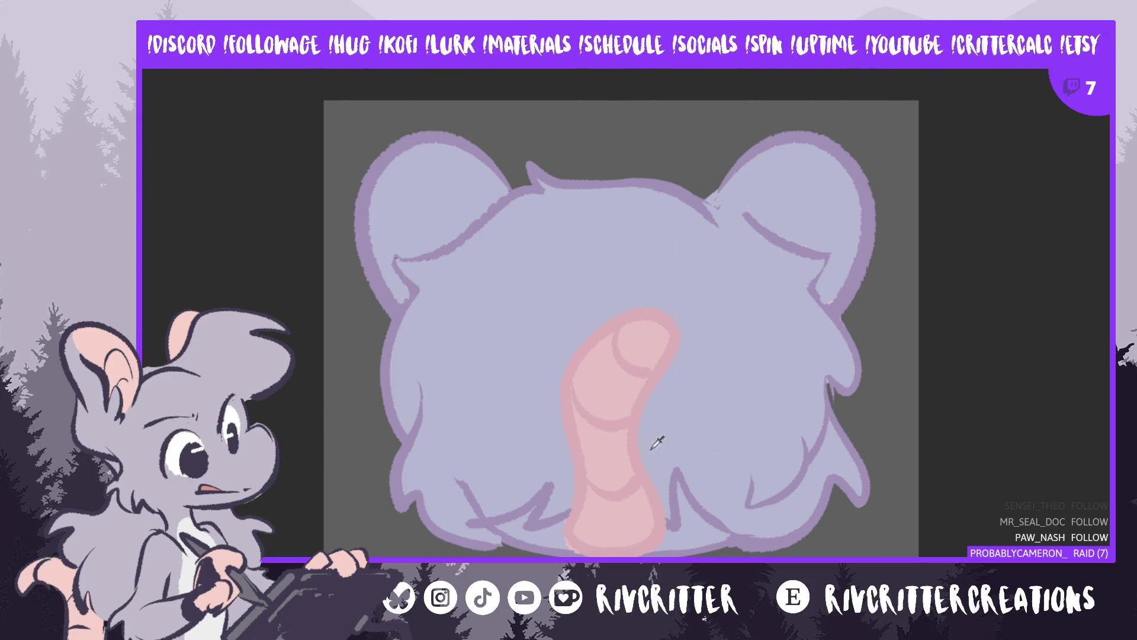
{"action": "key", "text": "ctrl+Tab"}
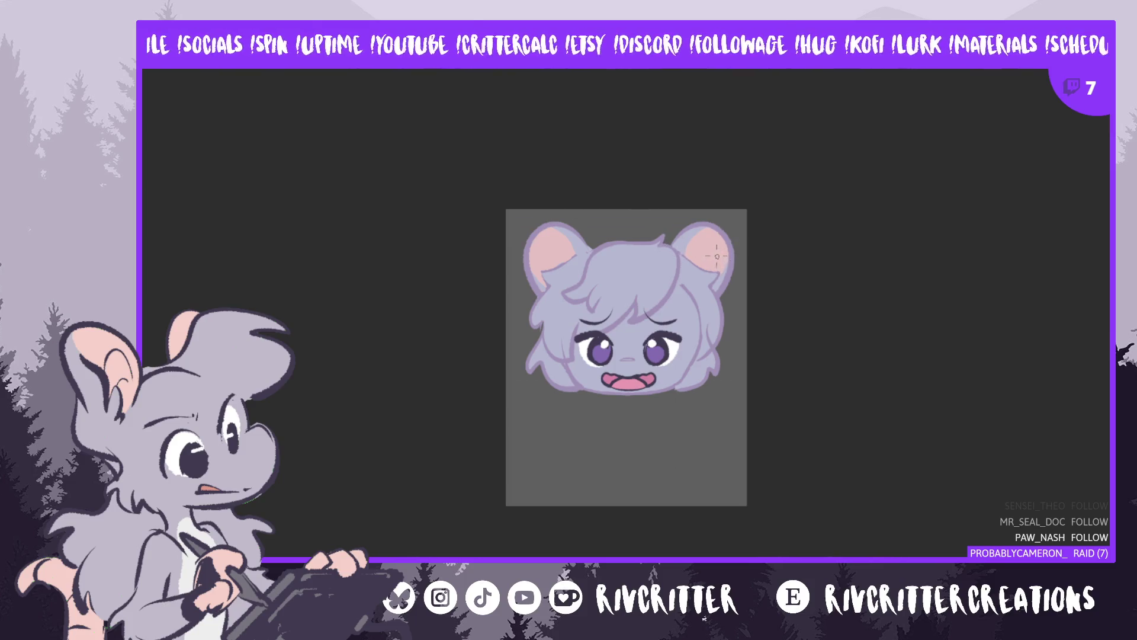
Brush a darker pink shading arc inside the right ear and a thin curved pink tail below the head
{"action": "scroll", "coordinate": [714, 250], "scroll_direction": "up", "scroll_amount": 5}
{"action": "scroll", "coordinate": [673, 231], "scroll_direction": "down", "scroll_amount": 3}
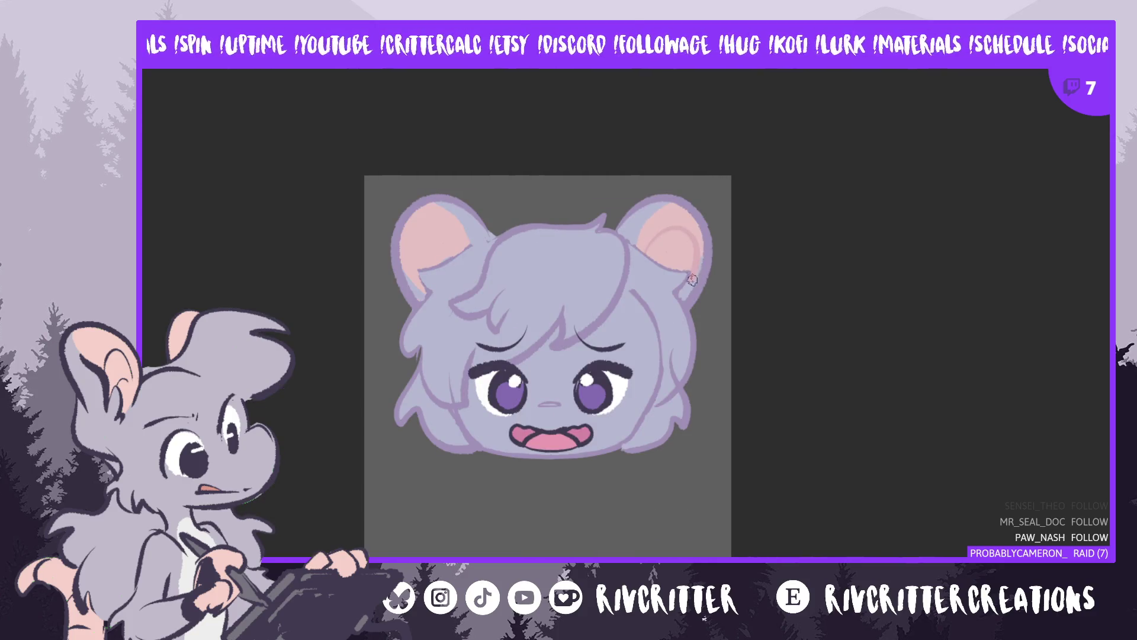
{"action": "key", "text": "ctrl+z"}
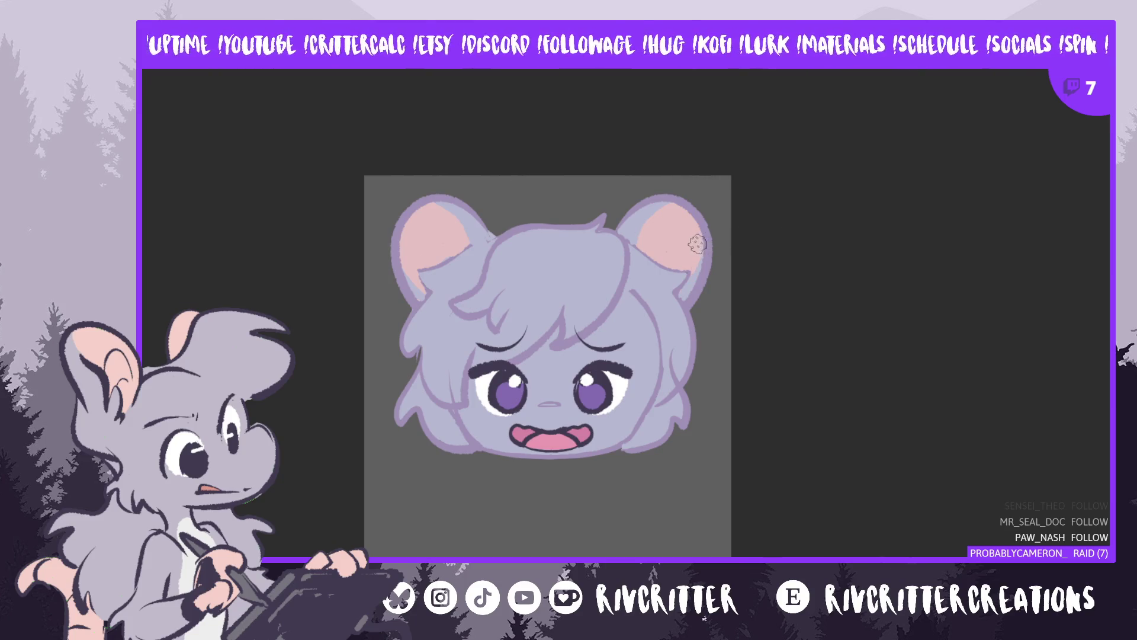
{"action": "mouse_move", "coordinate": [411, 283]}
{"action": "left_mouse_down"}
{"action": "mouse_move", "coordinate": [458, 246]}
{"action": "mouse_move", "coordinate": [436, 240]}
{"action": "mouse_move", "coordinate": [421, 263]}
{"action": "mouse_move", "coordinate": [428, 273]}
{"action": "left_mouse_up"}
{"action": "key", "text": "ctrl+z"}
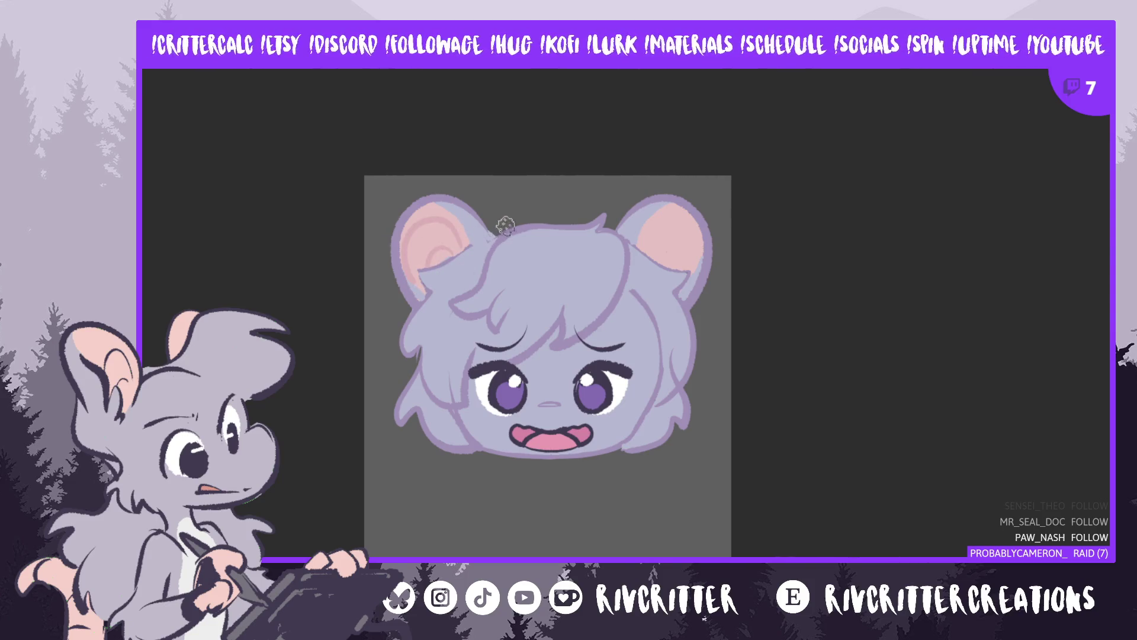
{"action": "left_click_drag", "start_coordinate": [643, 248], "coordinate": [701, 259]}
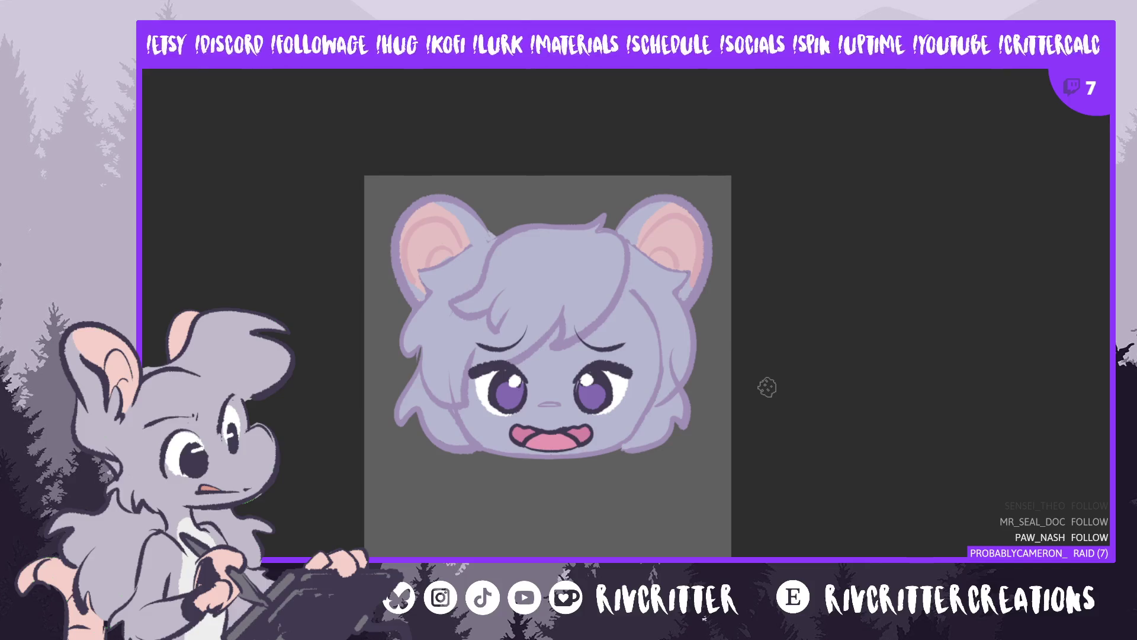
{"action": "left_click_drag", "start_coordinate": [767, 387], "coordinate": [843, 387]}
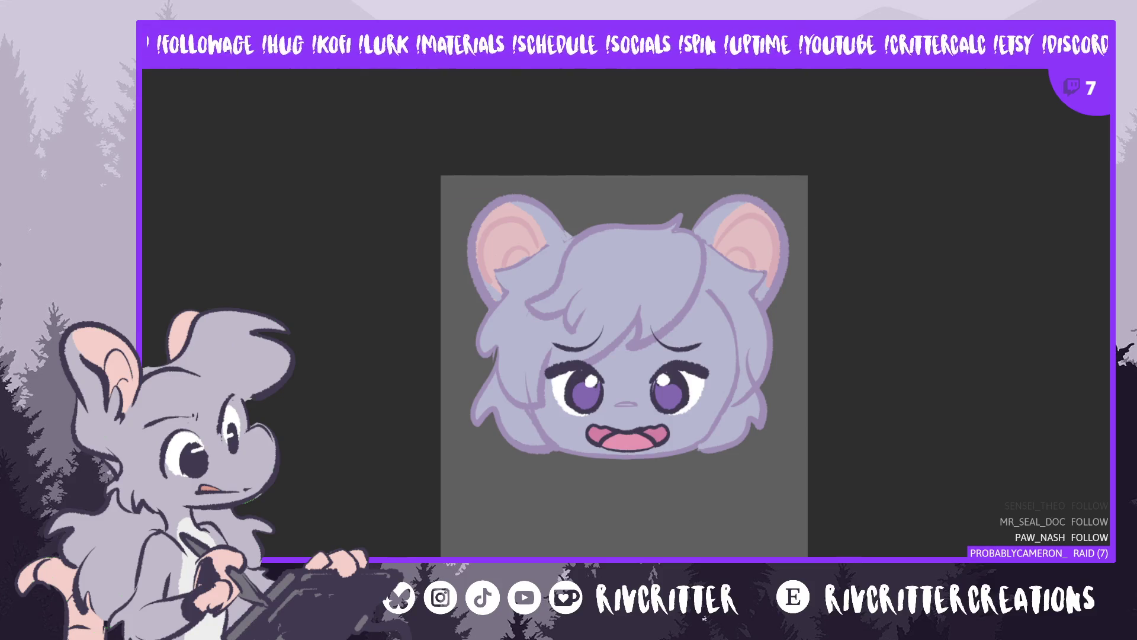
{"action": "mouse_move", "coordinate": [635, 492]}
{"action": "left_mouse_down"}
{"action": "mouse_move", "coordinate": [596, 555]}
{"action": "mouse_move", "coordinate": [643, 513]}
{"action": "mouse_move", "coordinate": [611, 487]}
{"action": "mouse_move", "coordinate": [600, 556]}
{"action": "left_mouse_up"}
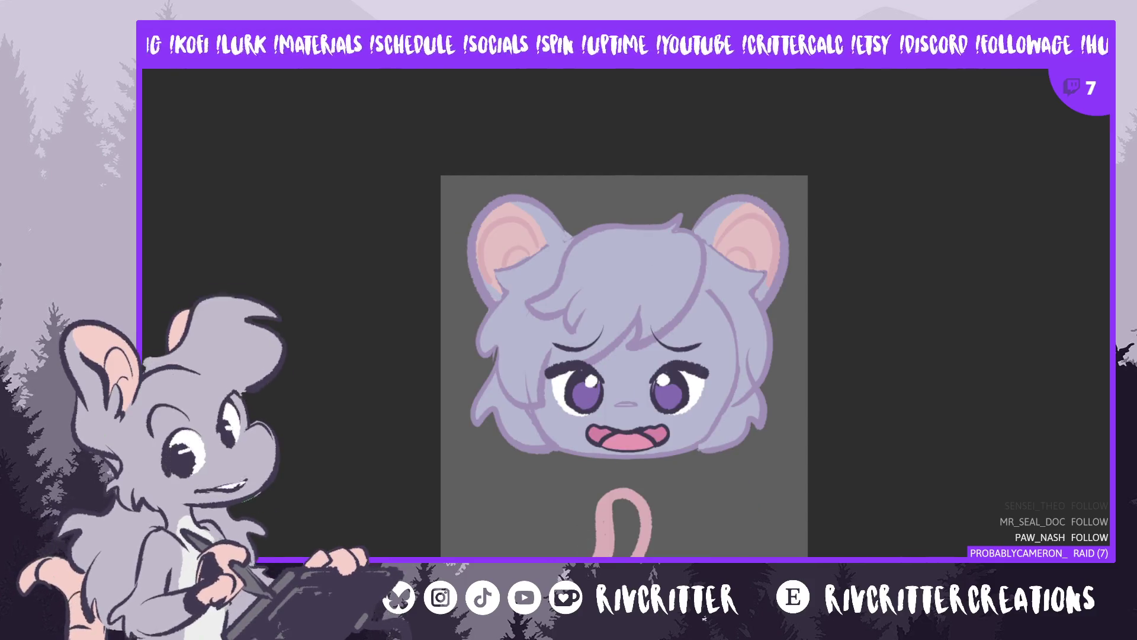
Paint over the thin tail outline to make it a thick solid pink tail
{"action": "left_click_drag", "start_coordinate": [610, 554], "coordinate": [629, 519]}
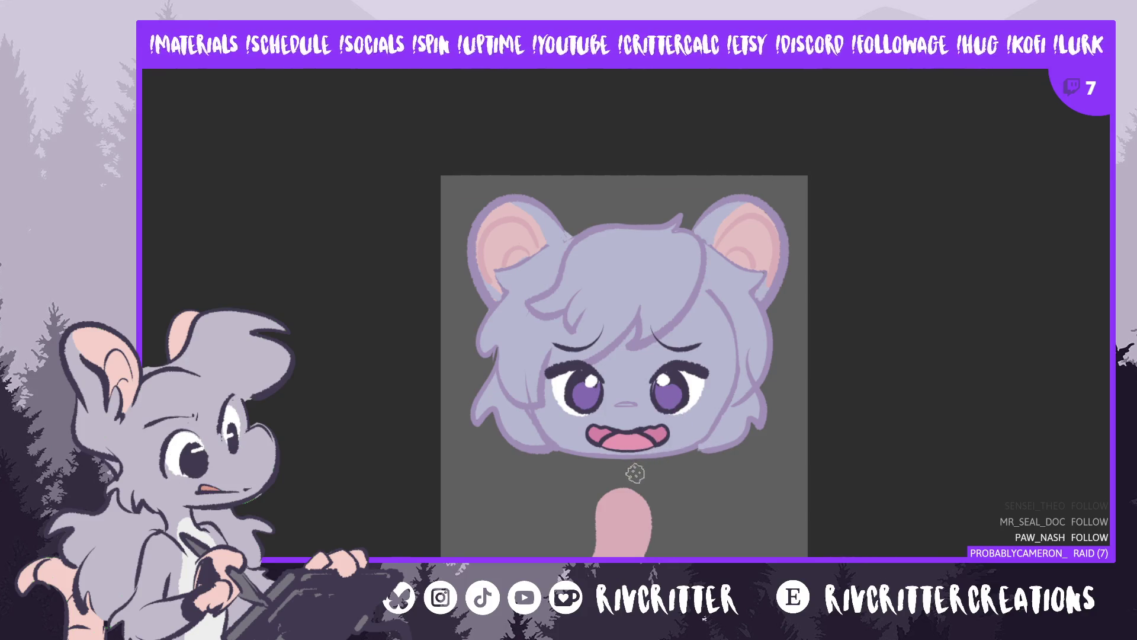
Carve the pink blob into a curved tail and paint a darker pink stripe across it
{"action": "key", "text": "ctrl+z"}
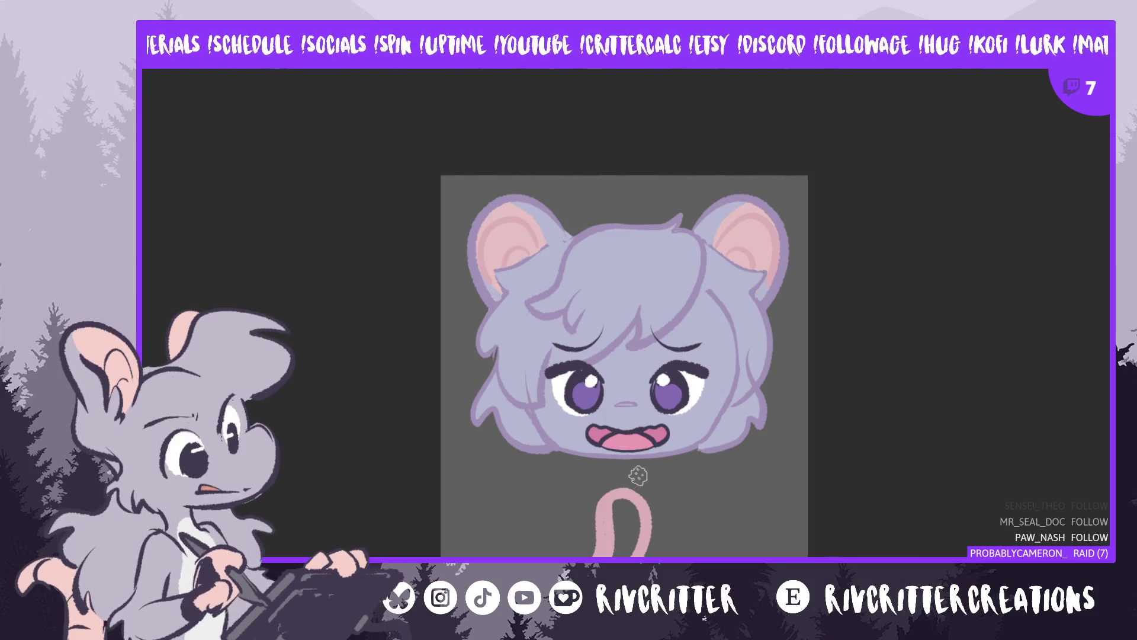
{"action": "key", "text": "ctrl+y"}
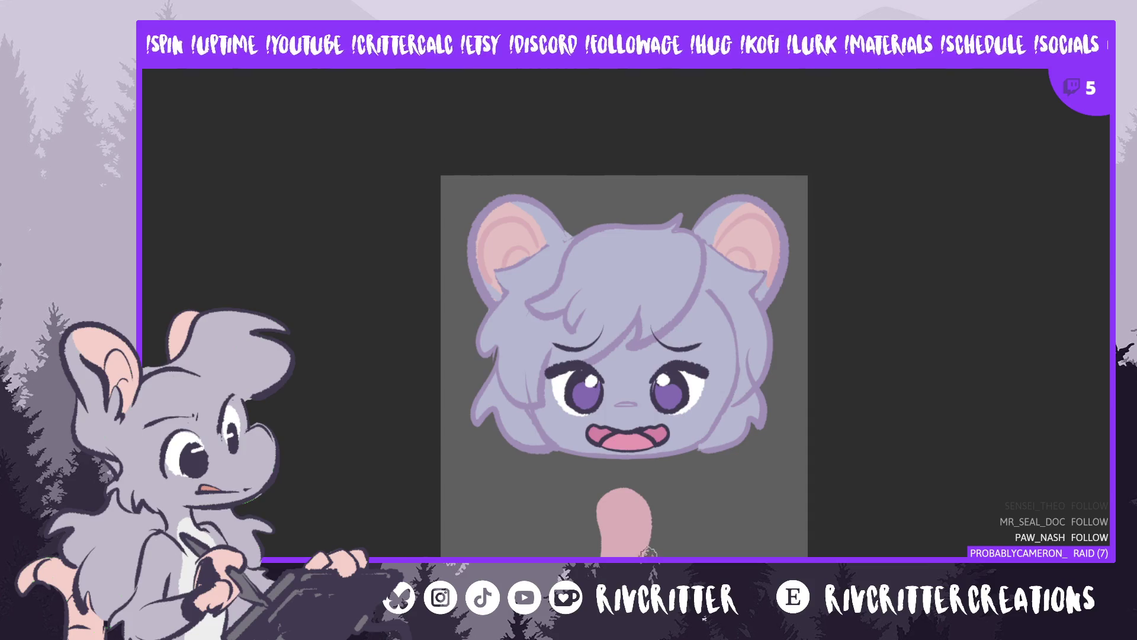
{"action": "mouse_move", "coordinate": [618, 483]}
{"action": "left_mouse_down"}
{"action": "mouse_move", "coordinate": [597, 518]}
{"action": "mouse_move", "coordinate": [605, 555]}
{"action": "left_mouse_up"}
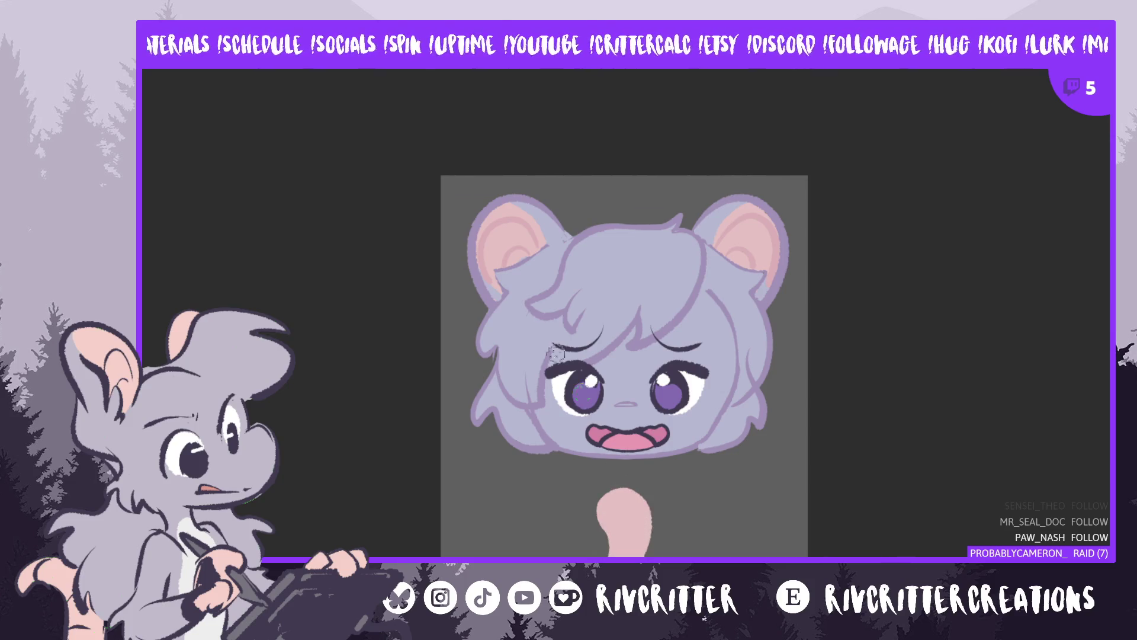
{"action": "left_click_drag", "start_coordinate": [599, 530], "coordinate": [645, 529]}
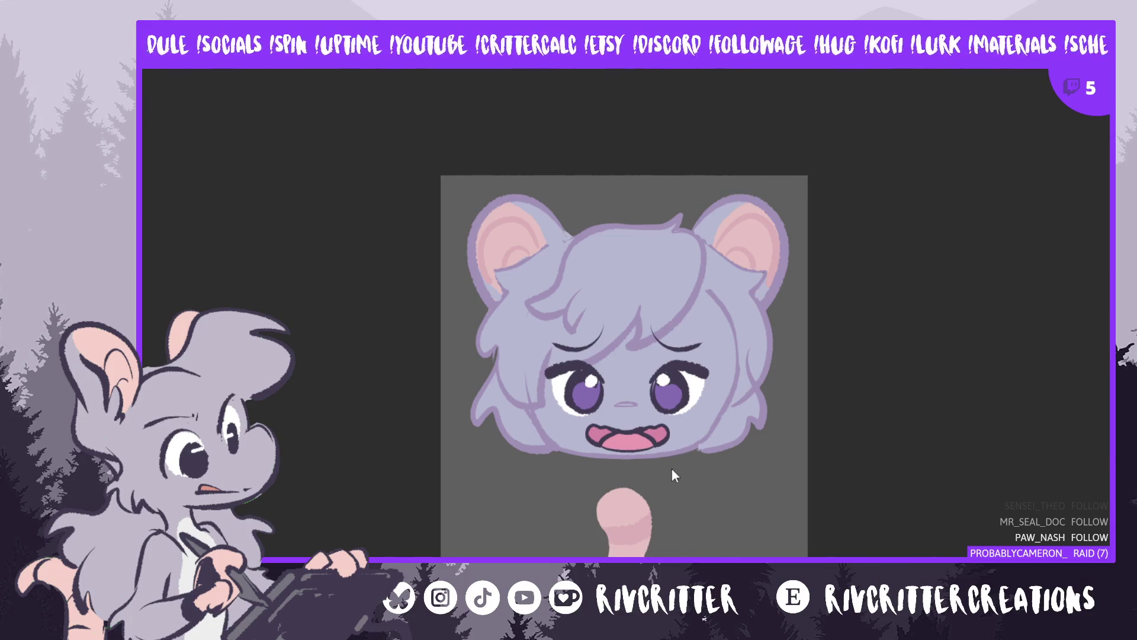
{"action": "key", "text": "ctrl+z"}
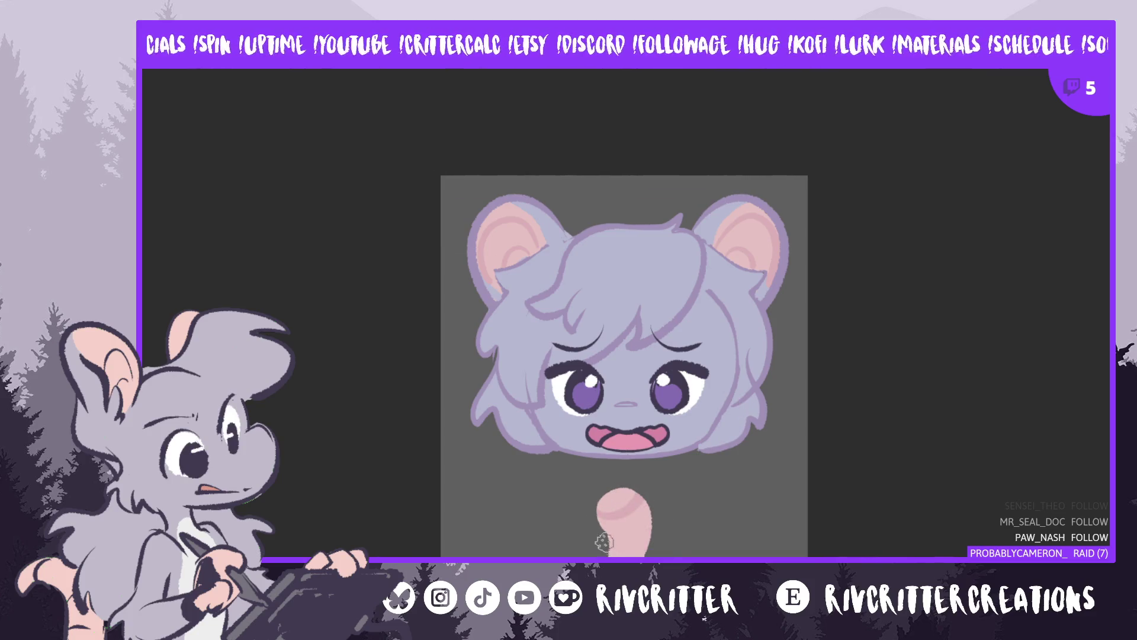
{"action": "left_click_drag", "start_coordinate": [600, 520], "coordinate": [651, 506]}
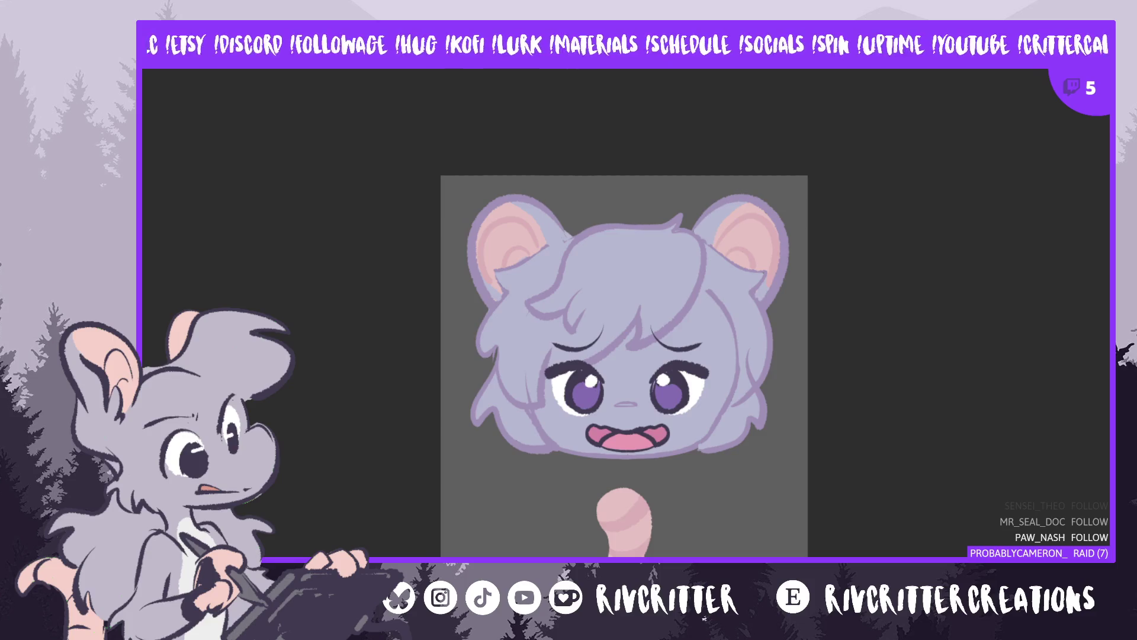
{"action": "key", "text": "ctrl+t"}
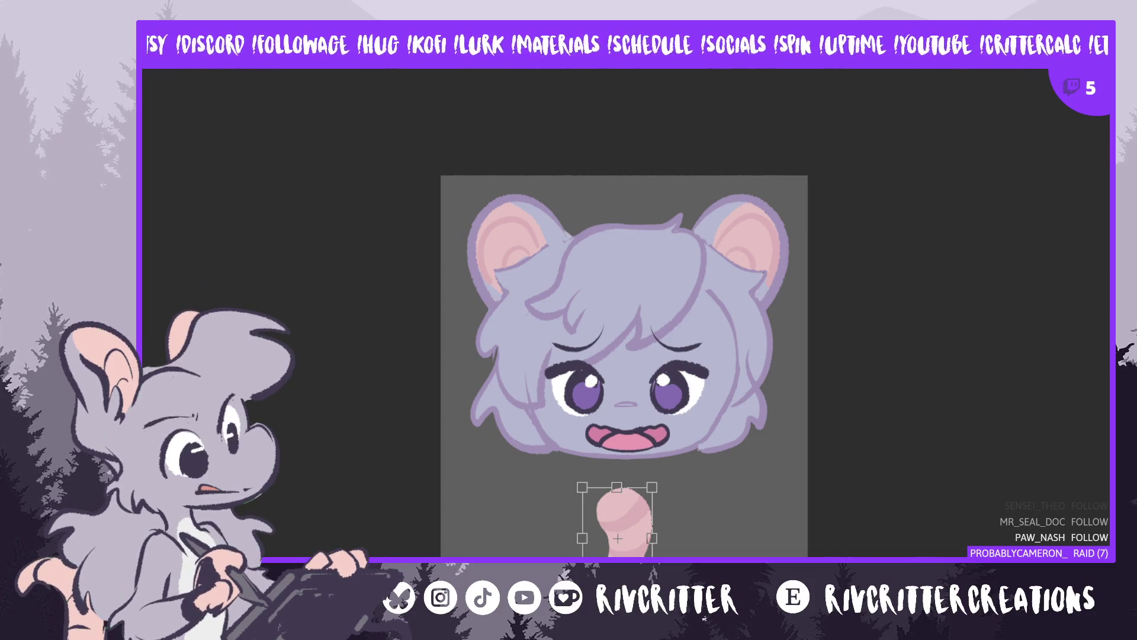
Rotate the tail about 13° clockwise, settle it beneath the head, and paste in the plush-toy reference photo
{"action": "left_click_drag", "start_coordinate": [661, 480], "coordinate": [672, 491]}
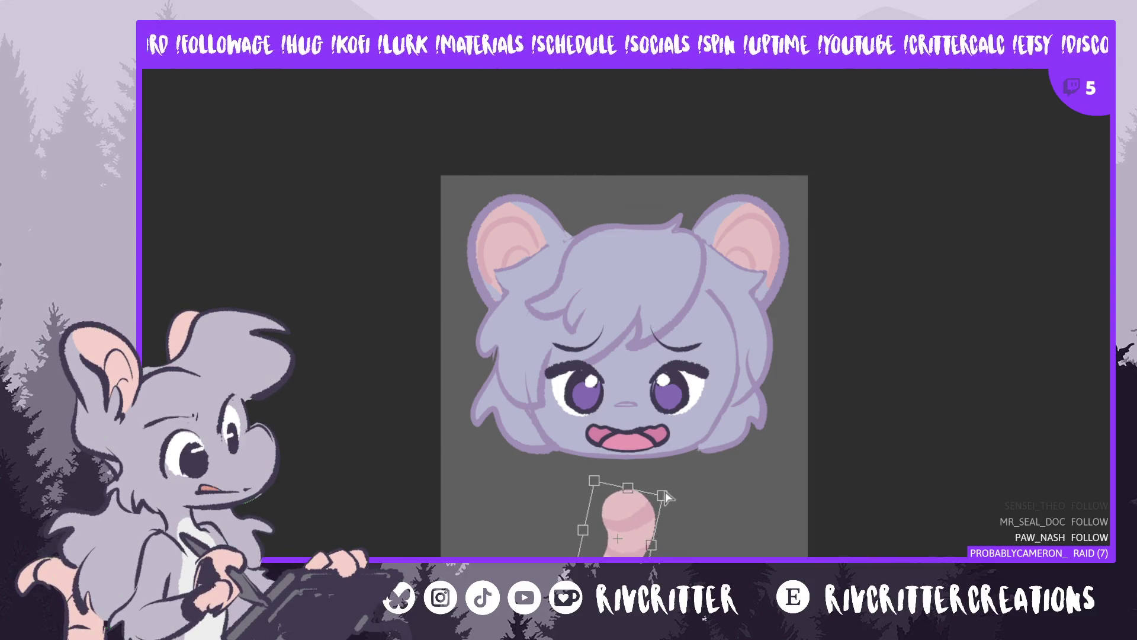
{"action": "left_click_drag", "start_coordinate": [657, 516], "coordinate": [663, 520]}
{"action": "left_click_drag", "start_coordinate": [637, 572], "coordinate": [637, 552]}
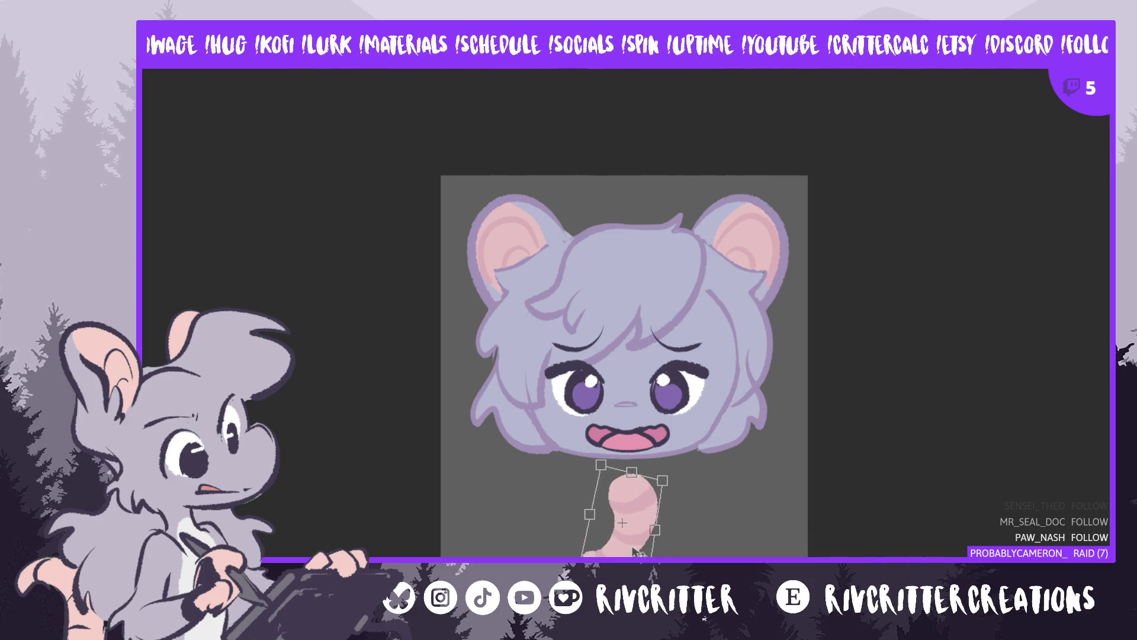
{"action": "key", "text": "Return"}
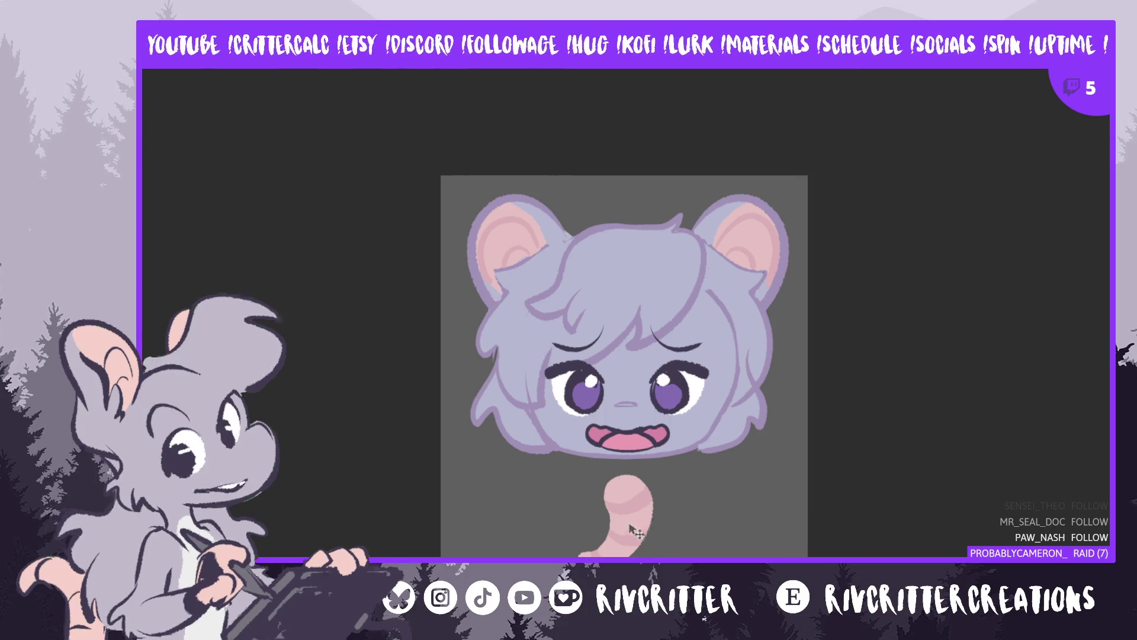
{"action": "left_click_drag", "start_coordinate": [648, 504], "coordinate": [664, 513]}
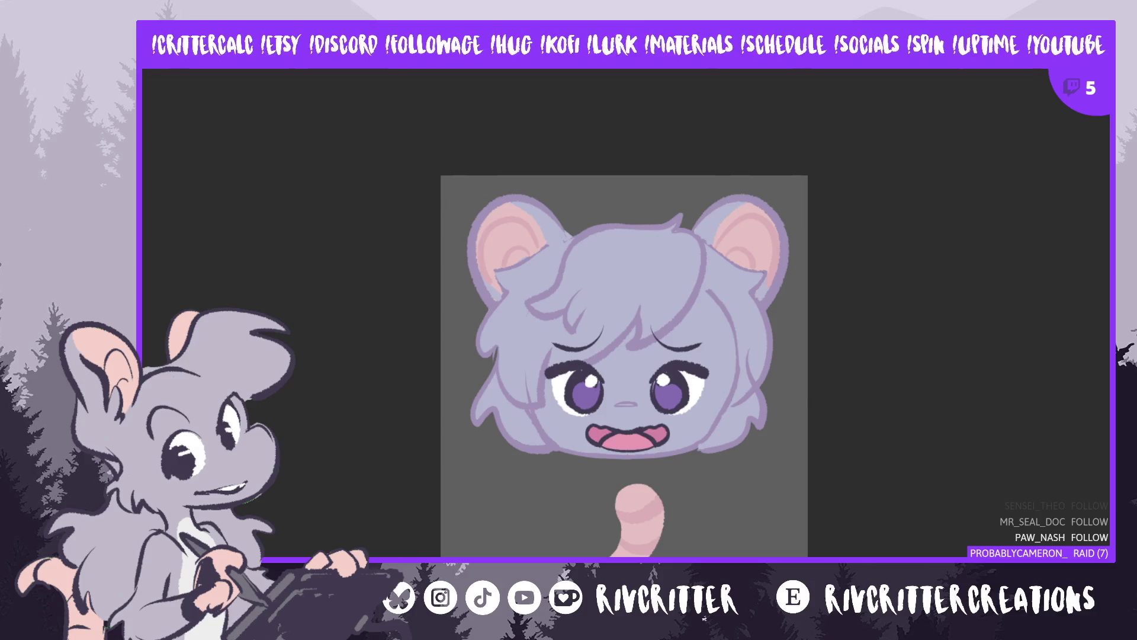
{"action": "key", "text": "ctrl+v"}
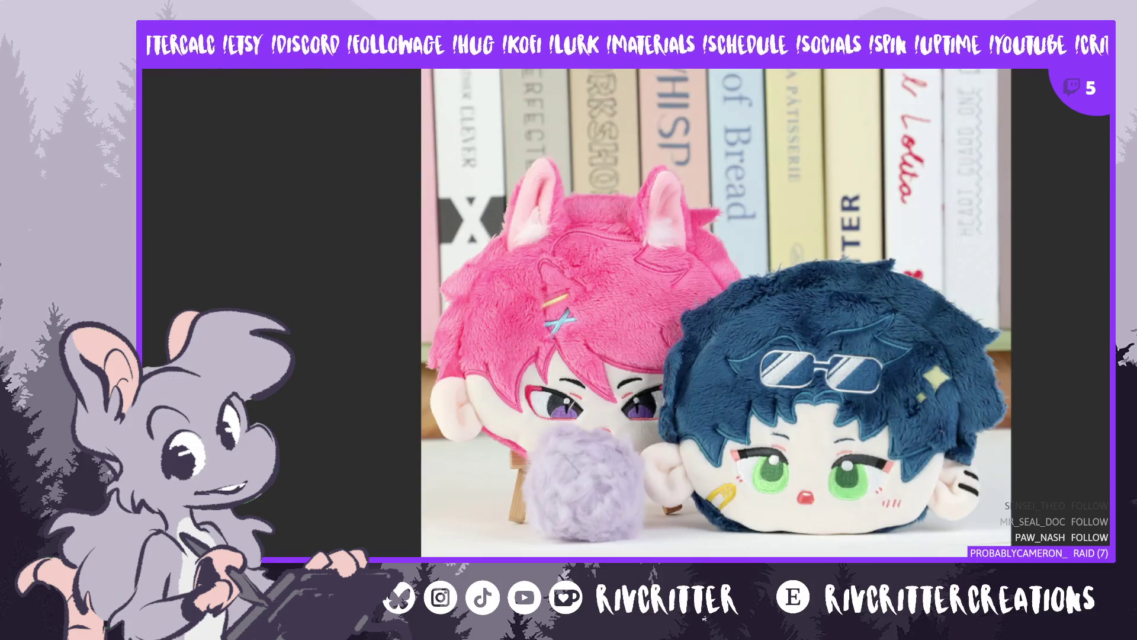